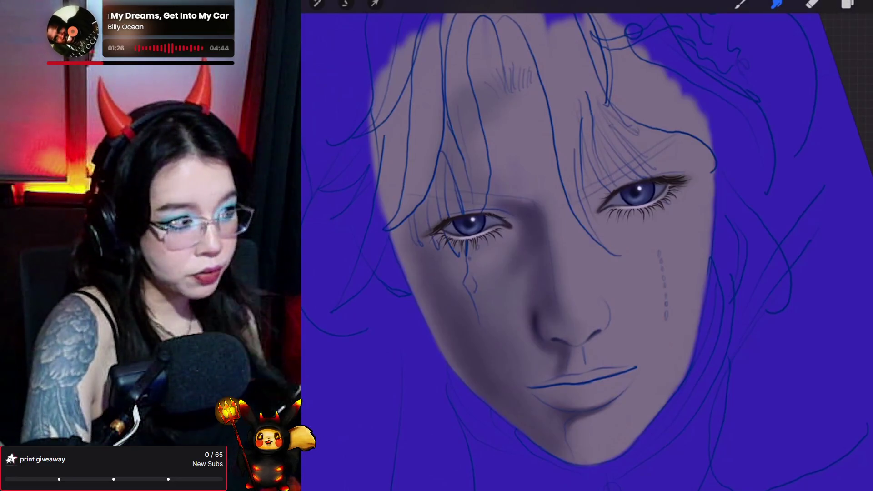
- Add Layer 21 as a clipping mask over the face layer, keeping the Pores 2_original brush
click(848, 3)
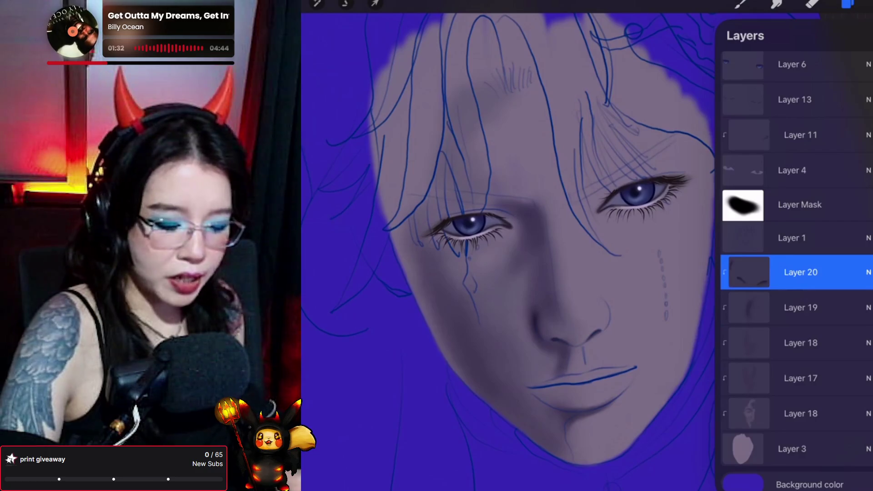
click(800, 307)
click(864, 36)
click(750, 308)
click(848, 3)
click(741, 3)
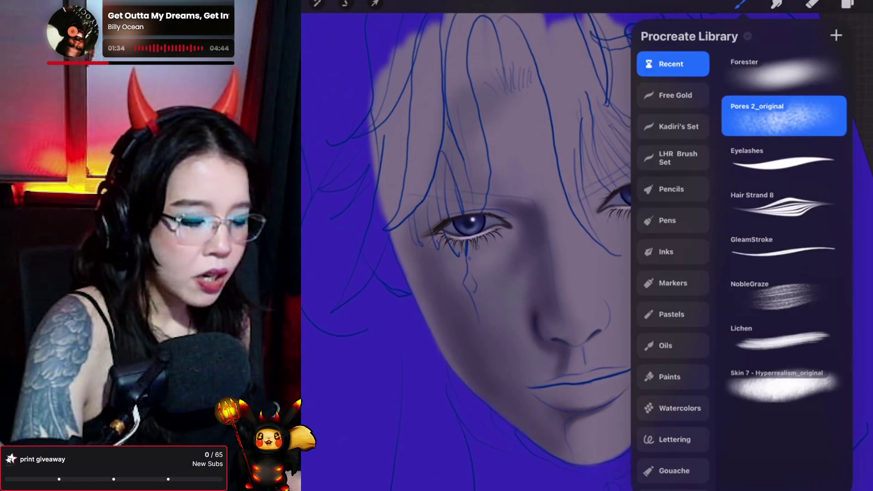
click(741, 4)
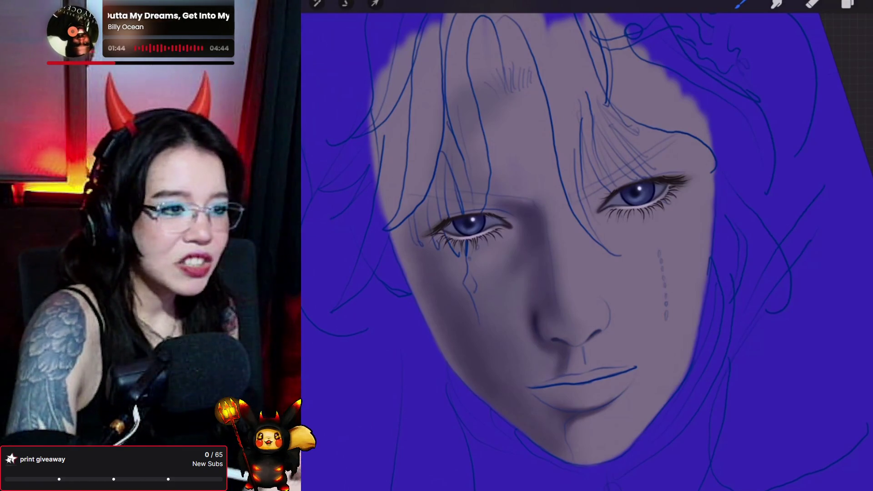
- Sample the nose's skin tone and paint extra shading and texture around the nose
click(536, 298)
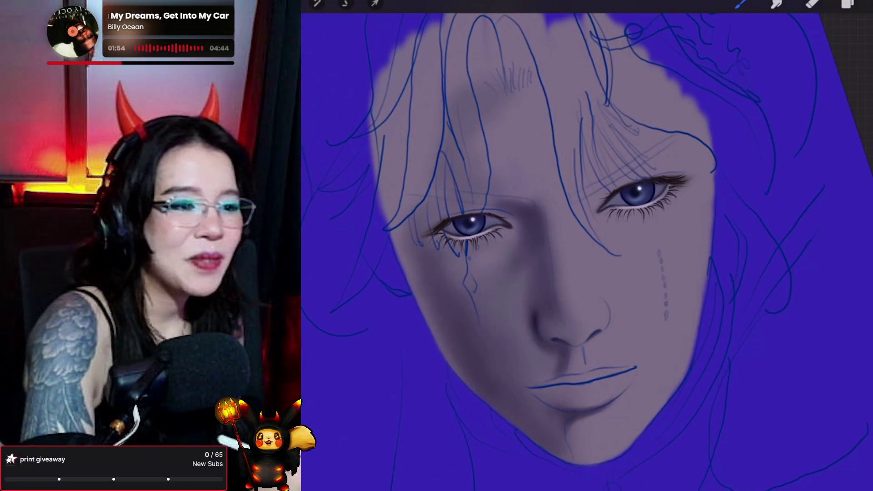
click(742, 4)
click(741, 5)
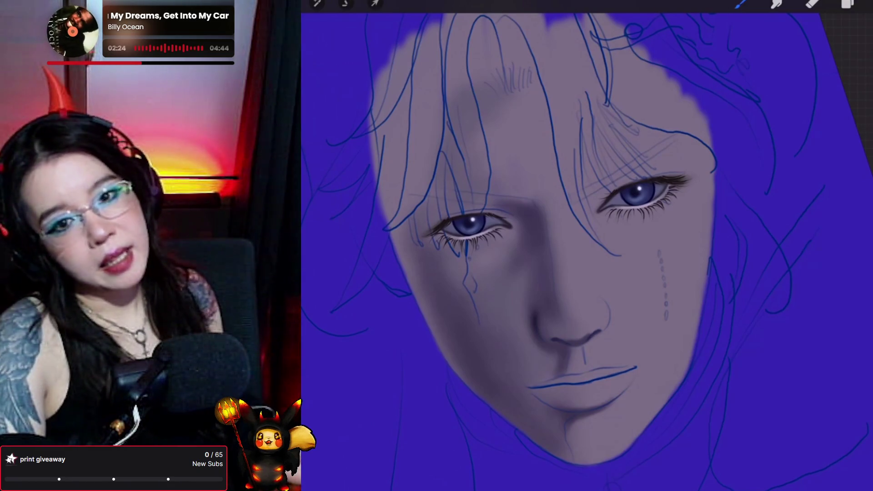
- Alternate Smudge and the brush to blend the new nose shading into the skin
click(777, 3)
click(777, 4)
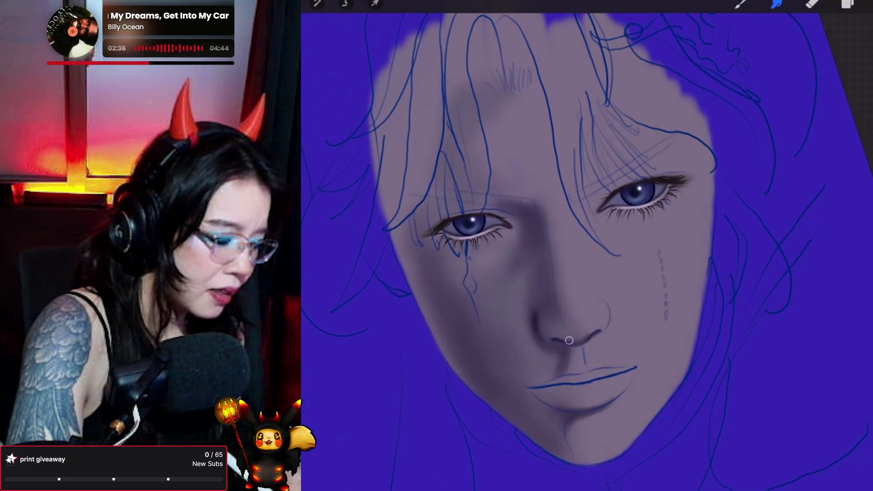
click(740, 3)
click(740, 3)
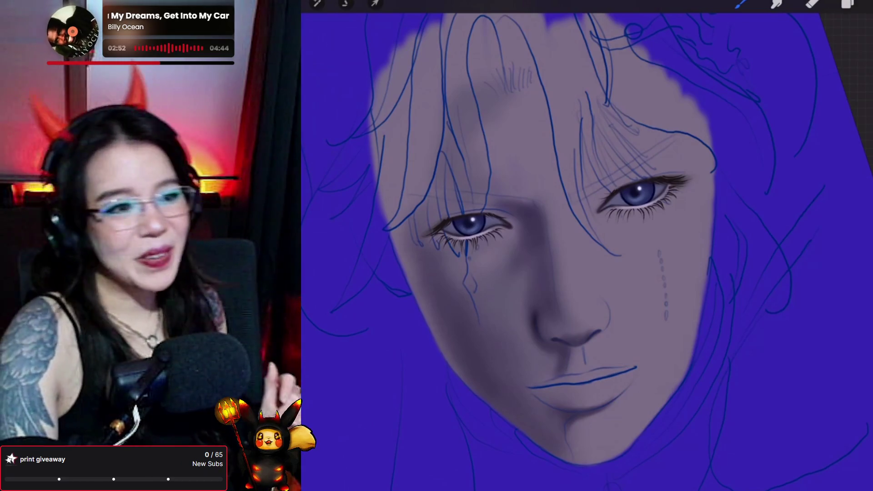
click(775, 4)
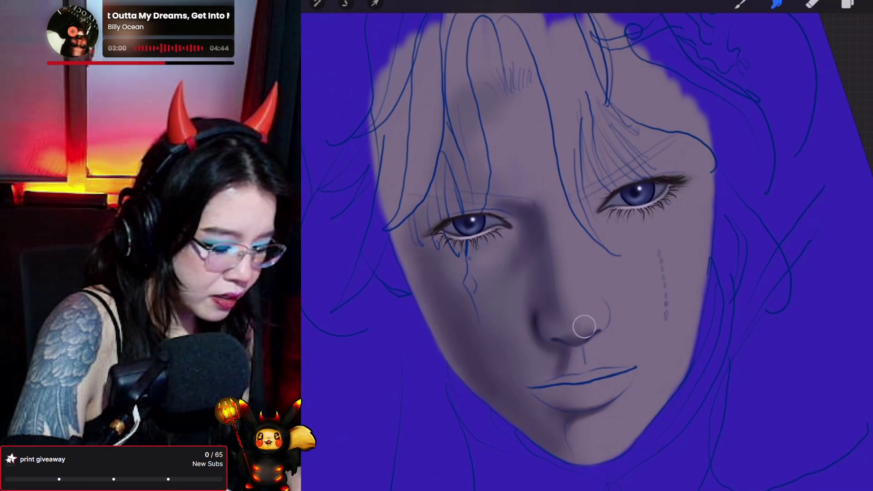
click(847, 4)
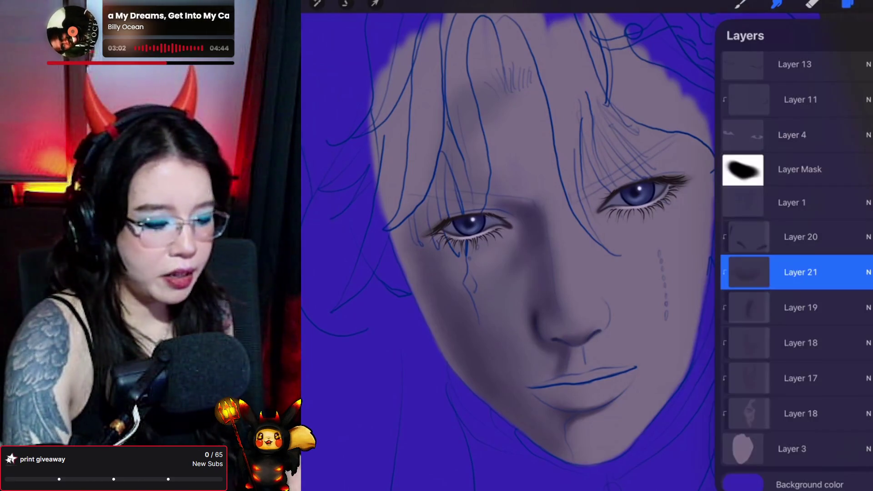
- Create Layer 22 above Layer 21 while keeping the current brush selected
click(866, 36)
click(741, 3)
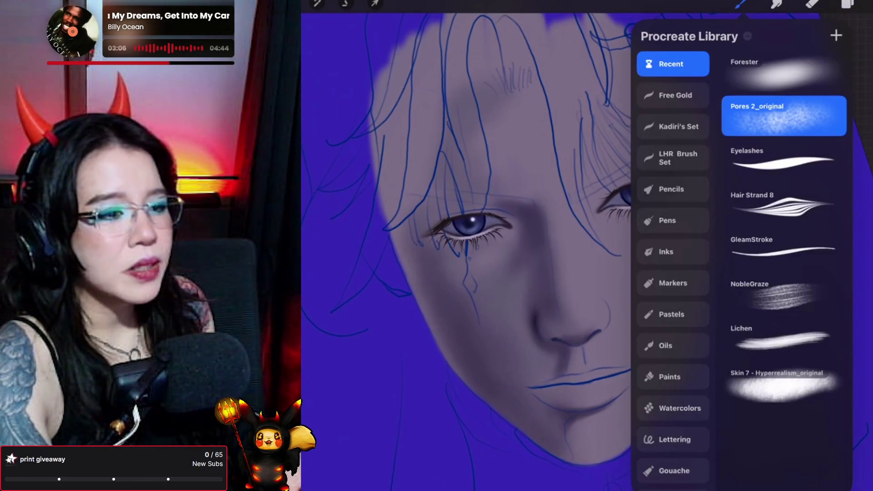
click(740, 3)
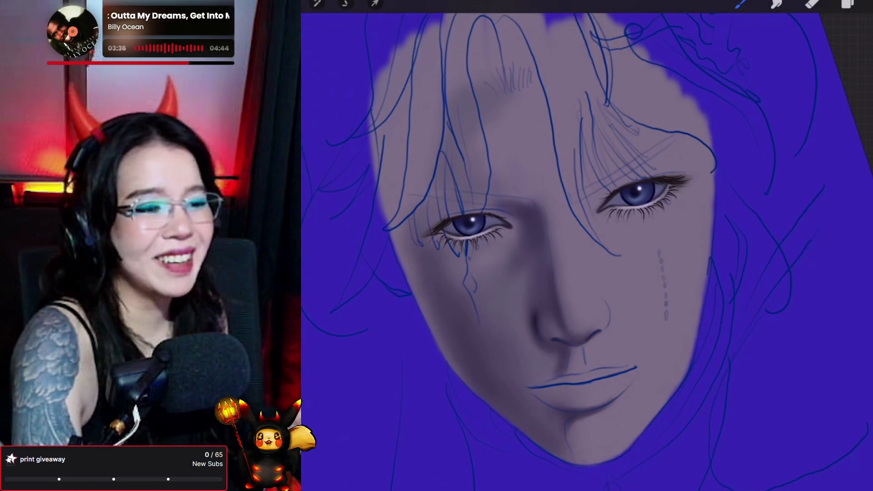
key(s)
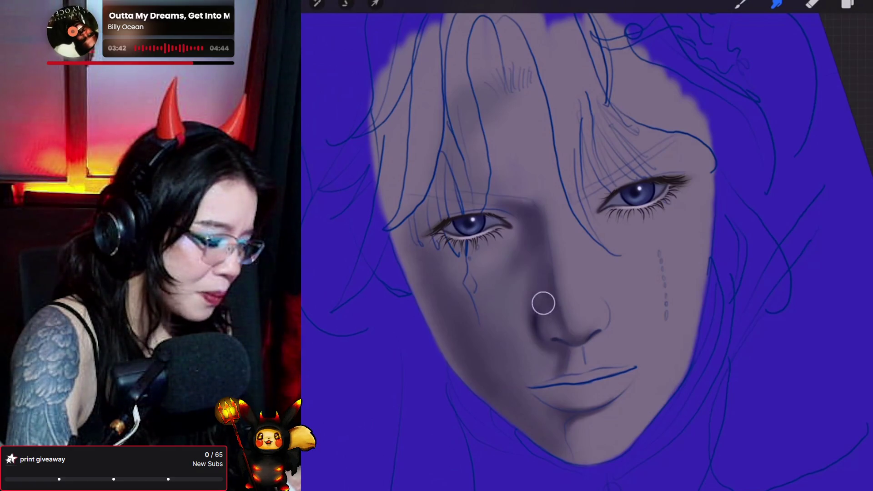
- Alternate brush and Smudge to soften the shading around the nostril, nose bridge and cheeks
click(740, 3)
click(740, 4)
click(740, 3)
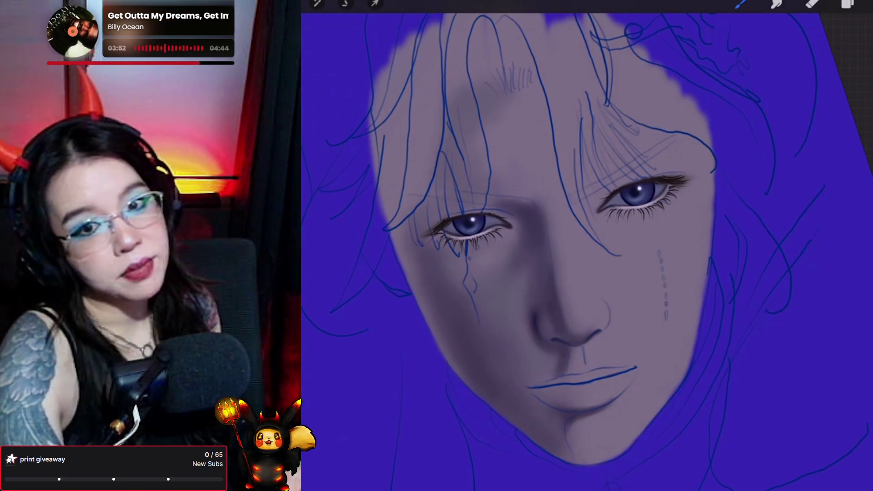
click(777, 3)
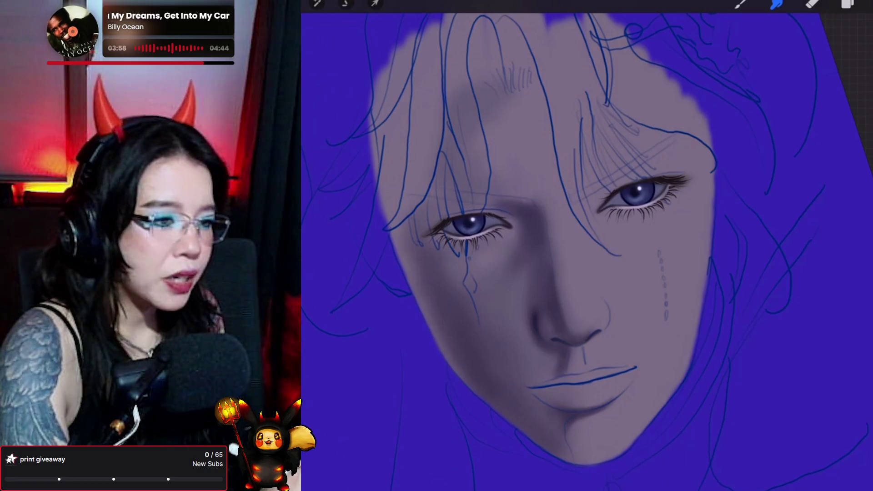
mouse_move(548, 324)
mouse_down()
mouse_move(547, 306)
mouse_move(542, 316)
mouse_move(555, 331)
mouse_move(540, 302)
mouse_move(550, 335)
mouse_move(544, 306)
mouse_move(550, 326)
mouse_up()
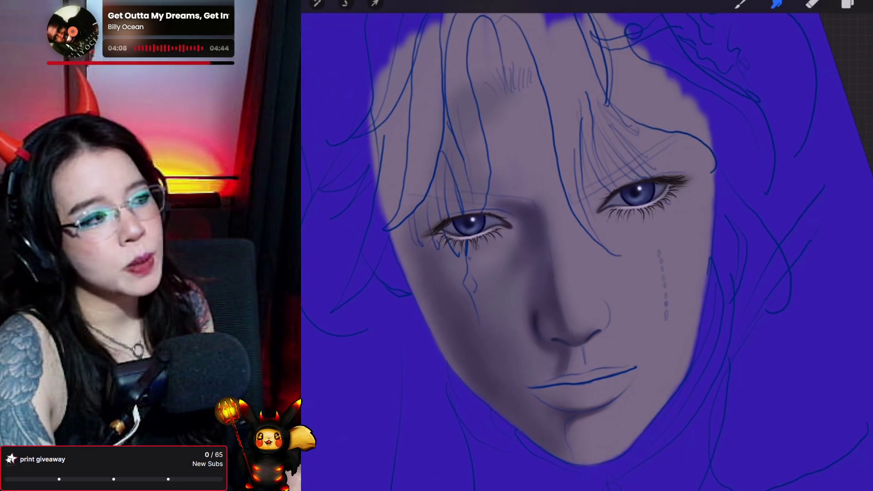
key(b)
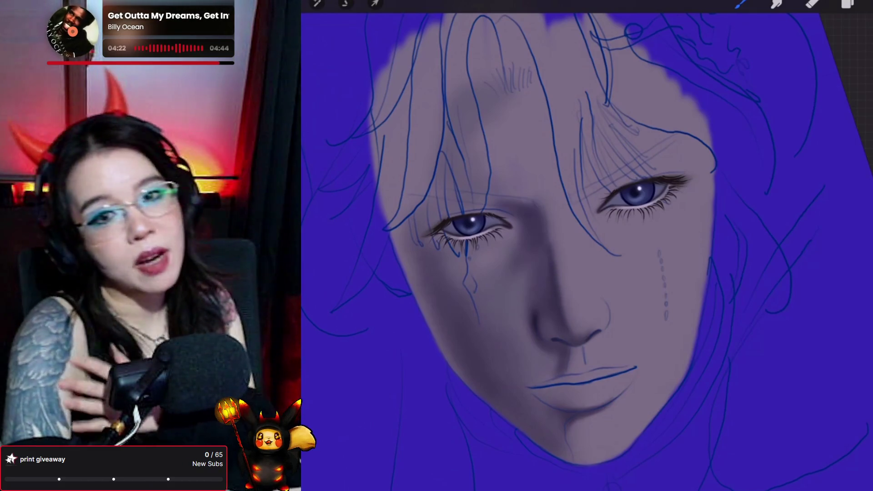
key(s)
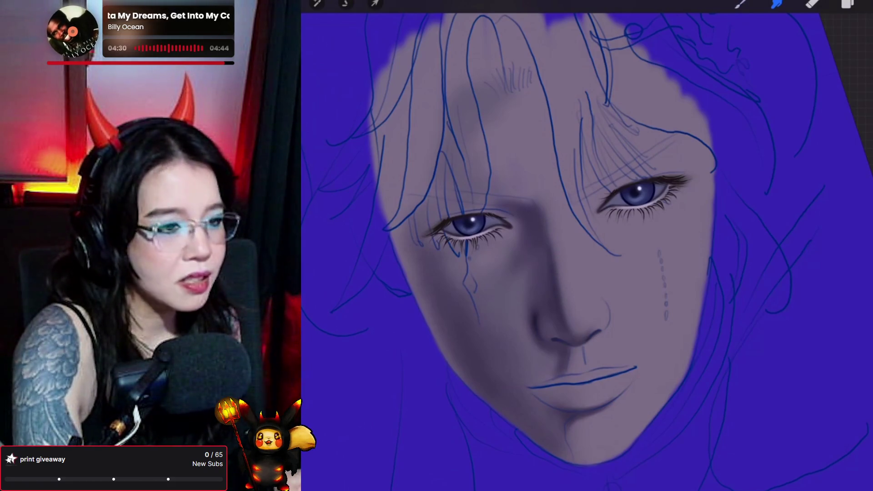
- Paint and smudge darker shadows on the nose tip and nostrils, under the eyes and along the tear marks
key(b)
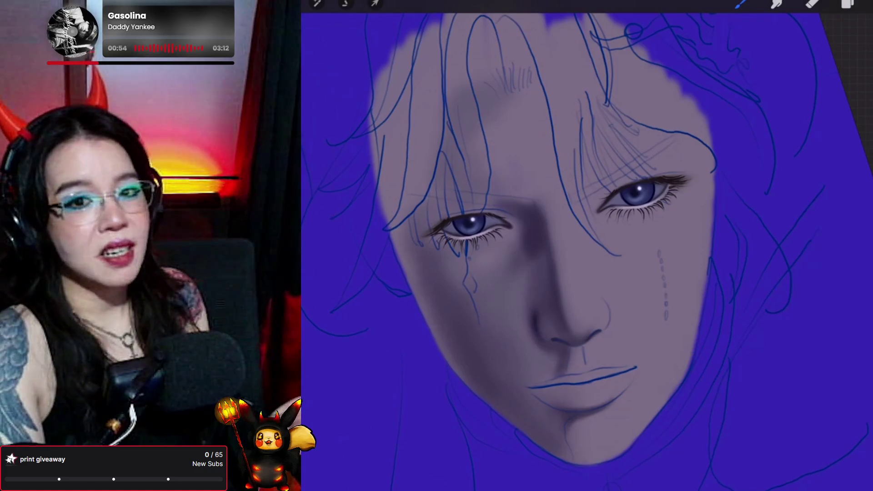
click(777, 4)
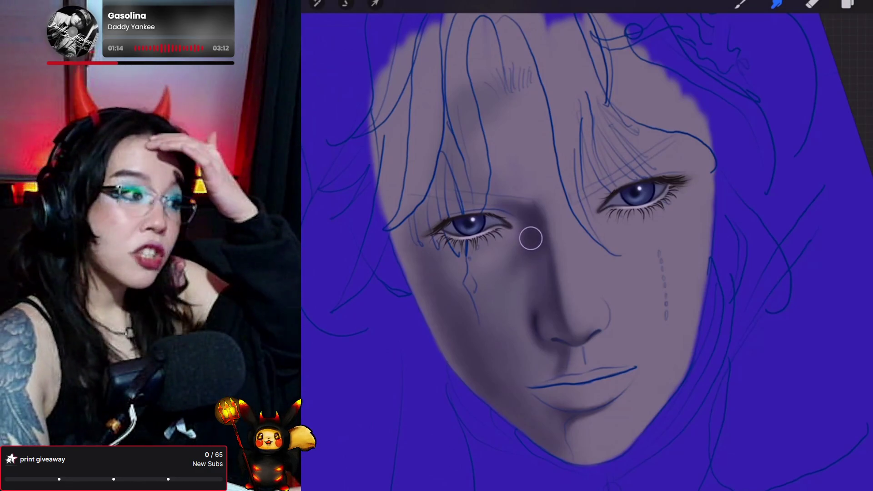
key(b)
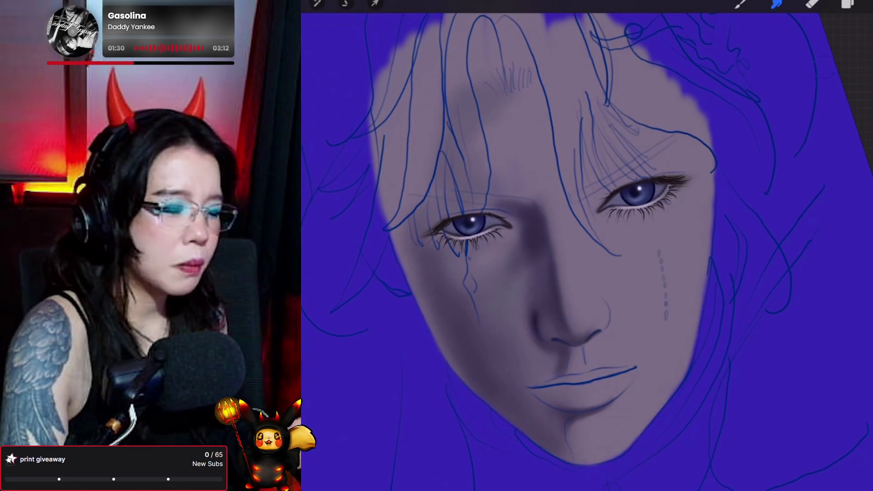
click(740, 3)
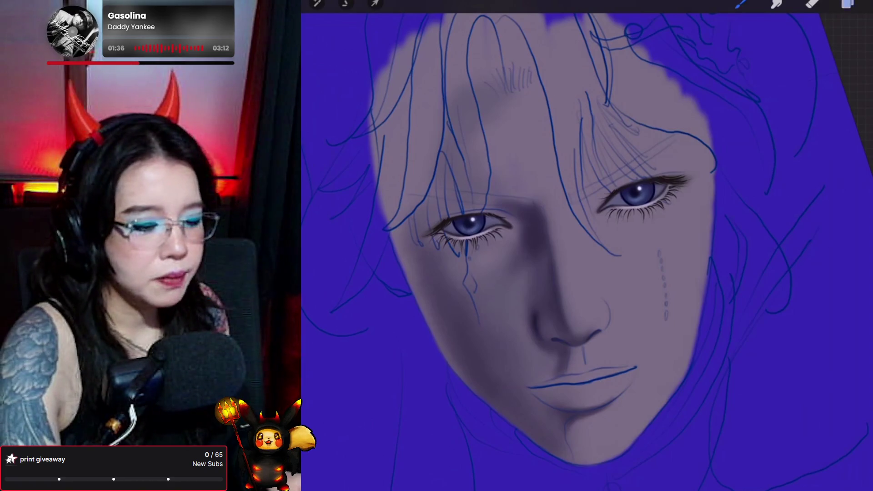
click(848, 3)
click(740, 3)
click(740, 3)
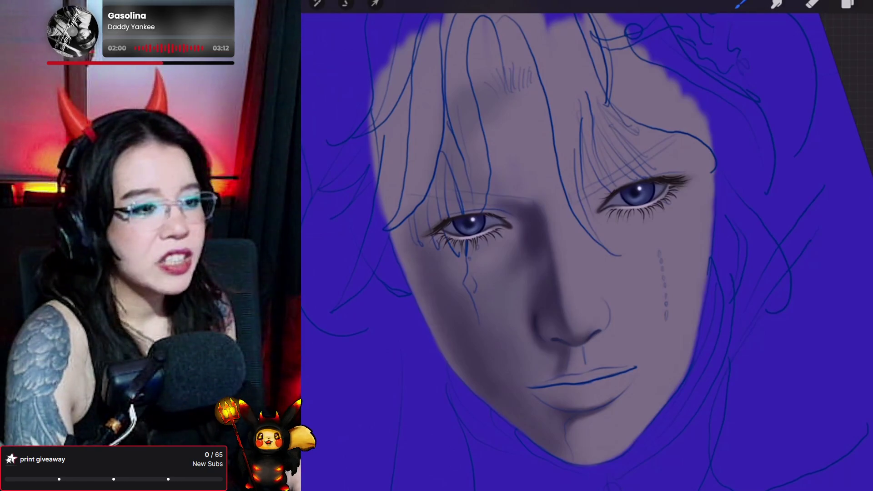
- Raise Brightness to about 52% in Hue, Saturation, Brightness, then undo the last change
click(318, 4)
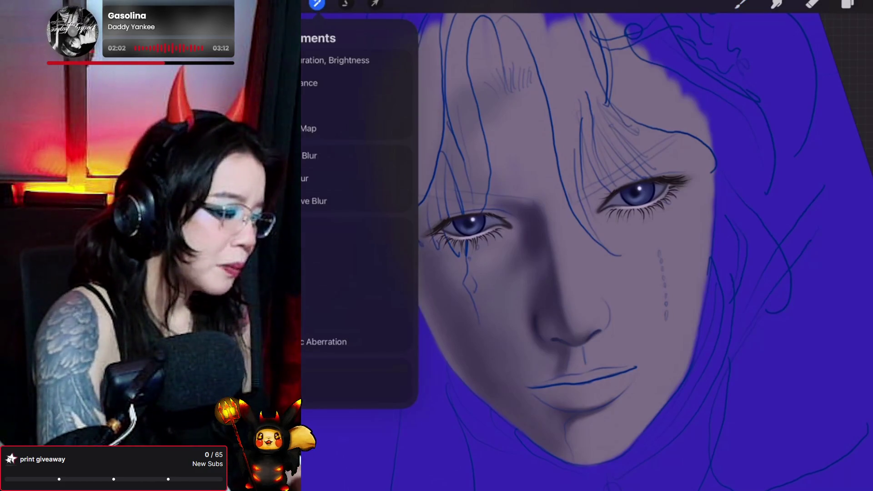
click(346, 59)
drag(726, 483, 727, 483)
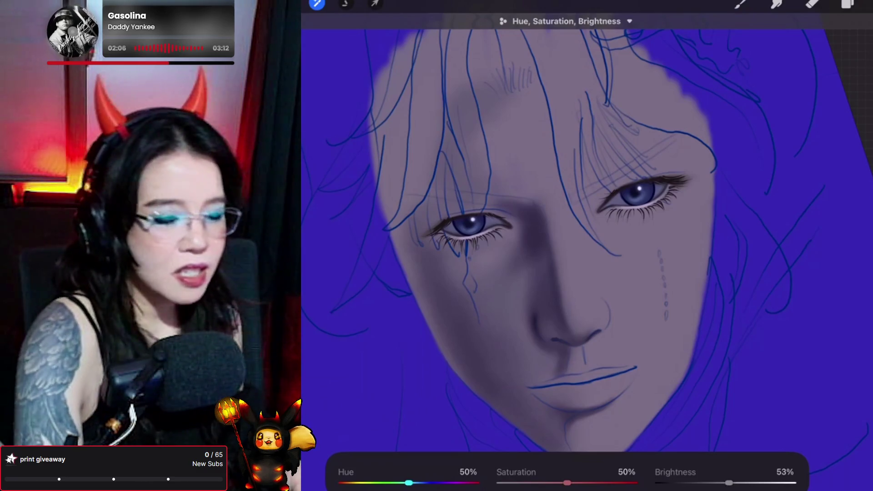
click(741, 4)
click(740, 4)
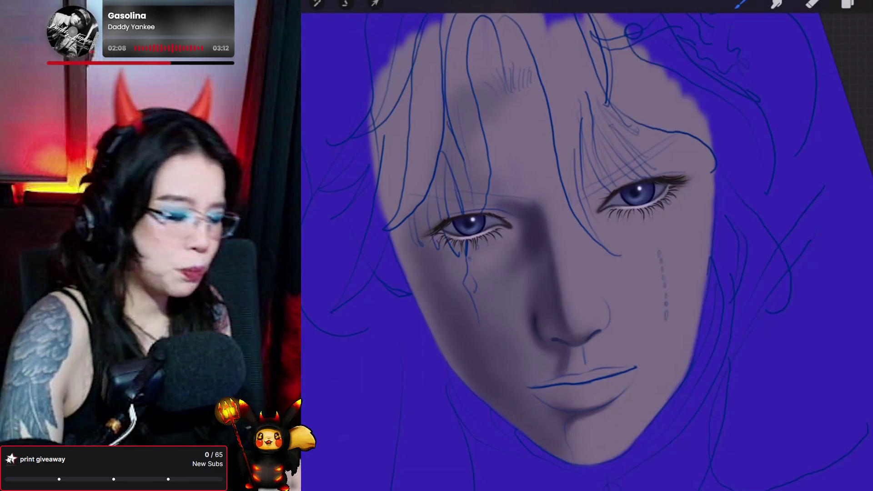
key(ctrl+z)
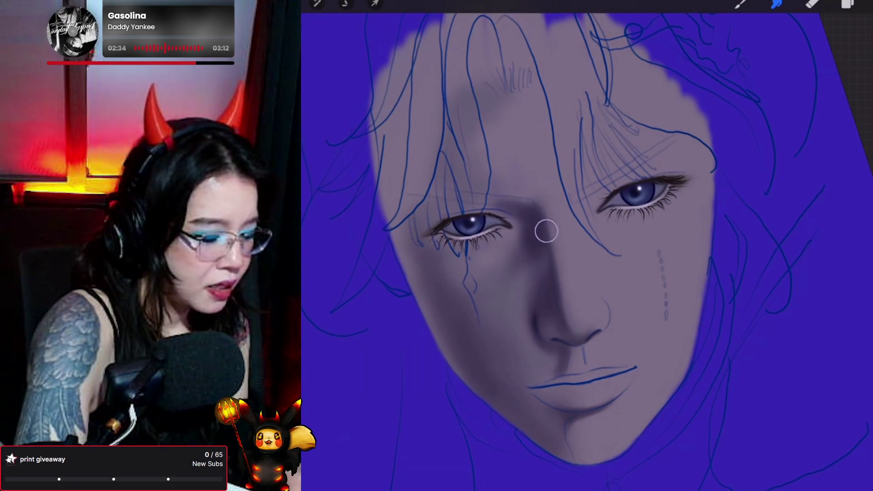
- Keep painting shadows on the left cheek, nose side, brow and forehead with the brush
click(741, 5)
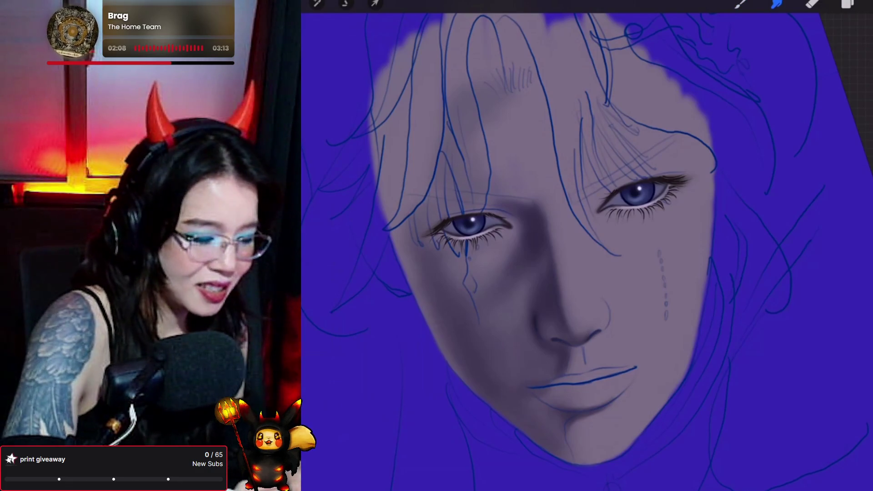
key(b)
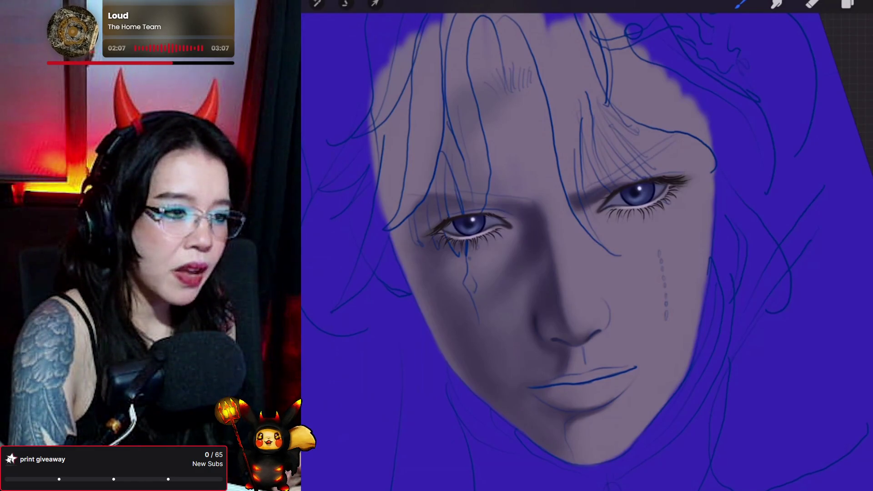
- Open the Layers panel to review the portrait's layers
click(847, 5)
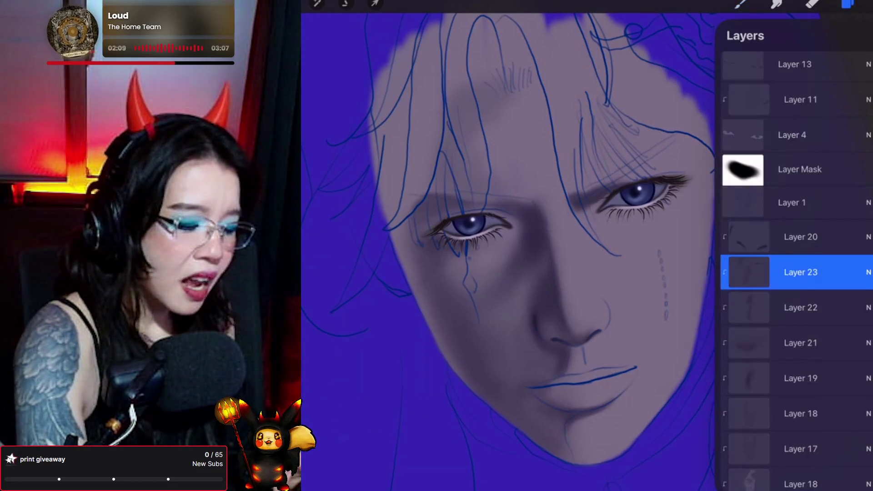
- Close the Layers panel and resume painting the face with the brush
click(740, 4)
click(740, 4)
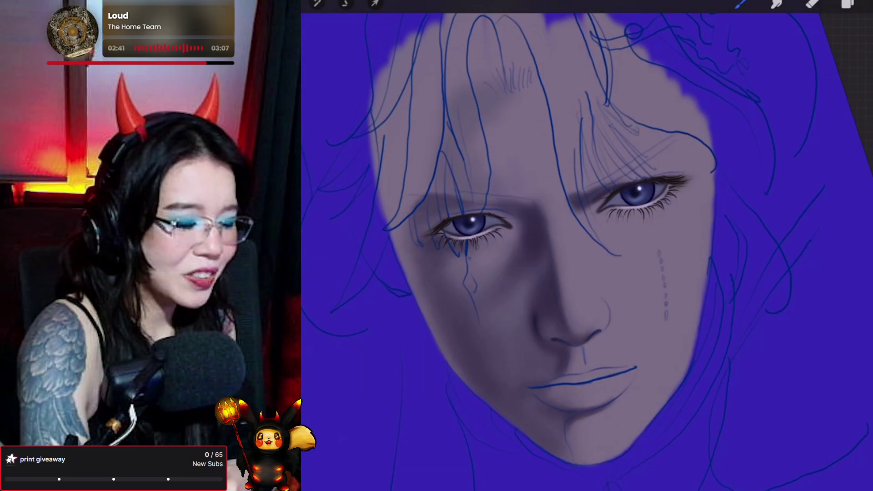
key(c)
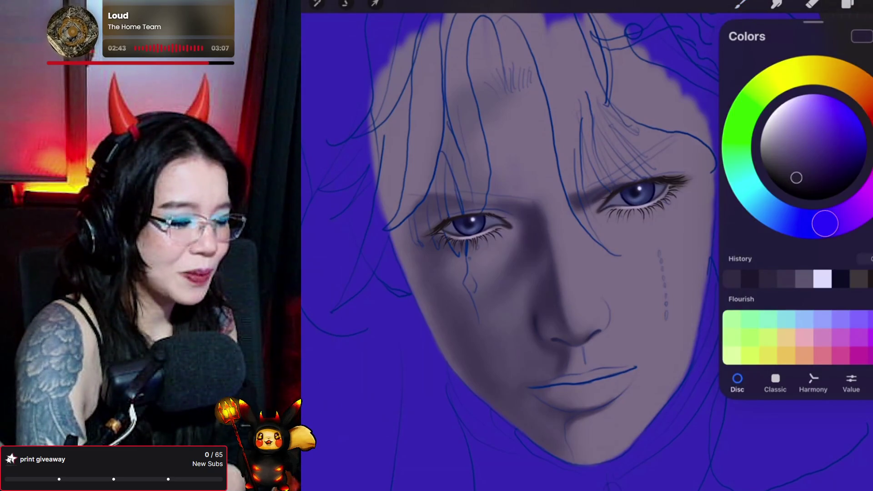
- Dismiss the colour picker and brush library, then select Smudge for the skin shading
click(741, 4)
key(Escape)
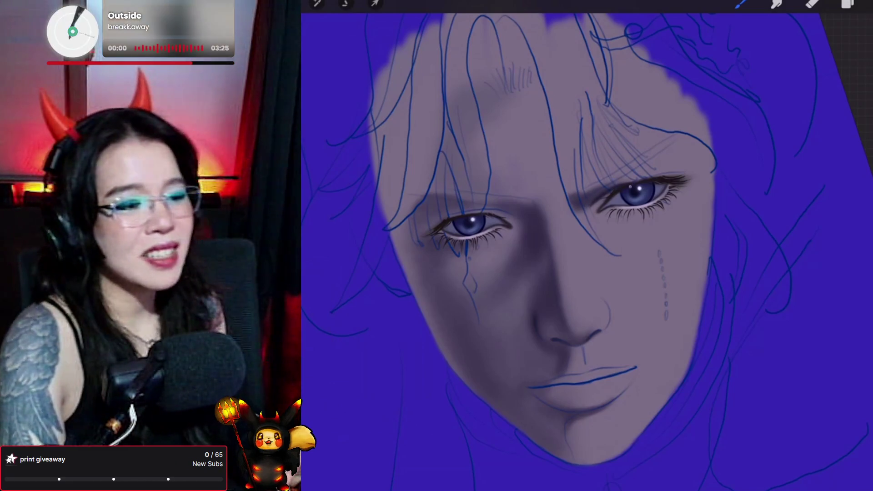
click(777, 5)
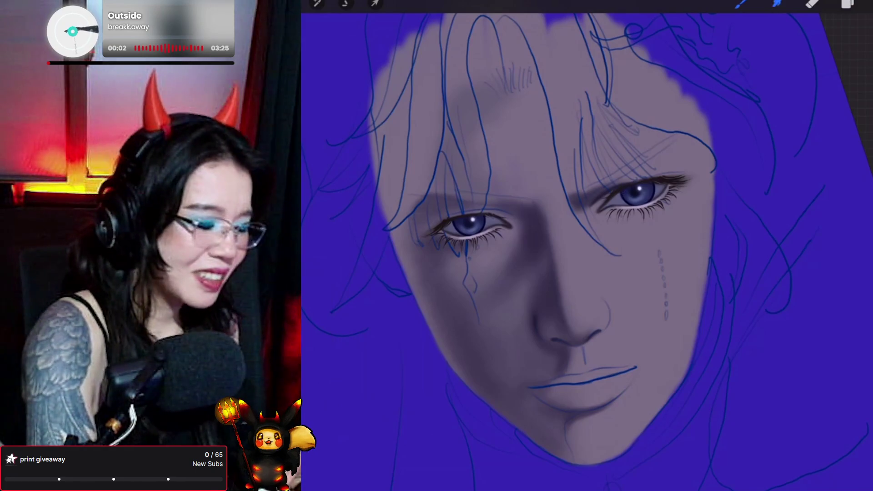
- Smudge the inner brow beside the right eye to soften and darken it, then return to the brush
drag(587, 211, 597, 194)
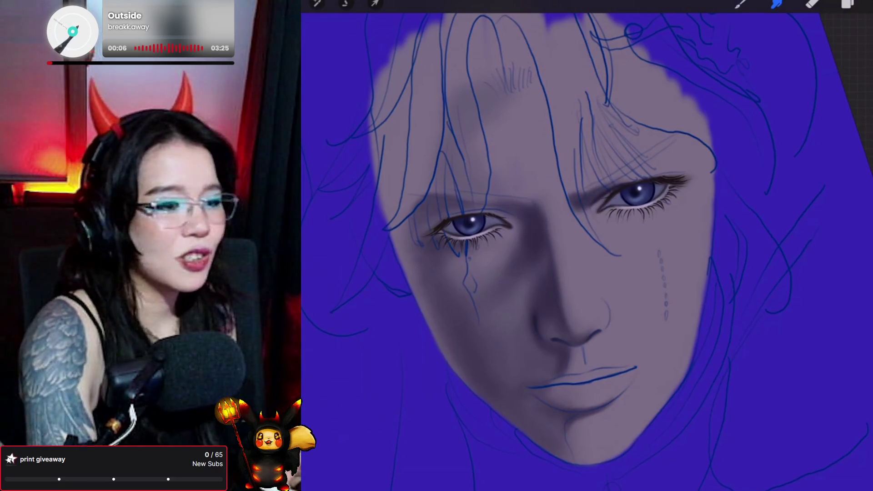
click(740, 5)
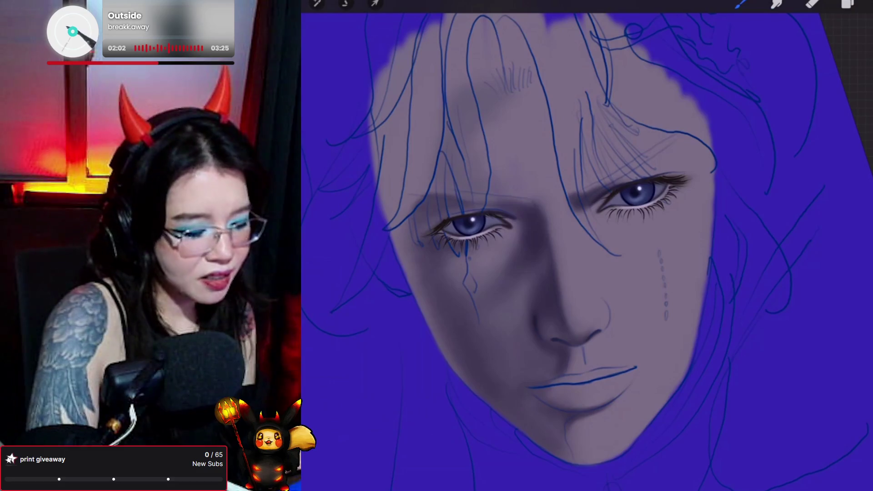
- Darken and lengthen the right eye's upper lid line, then bring up the Layers panel
drag(665, 173, 627, 182)
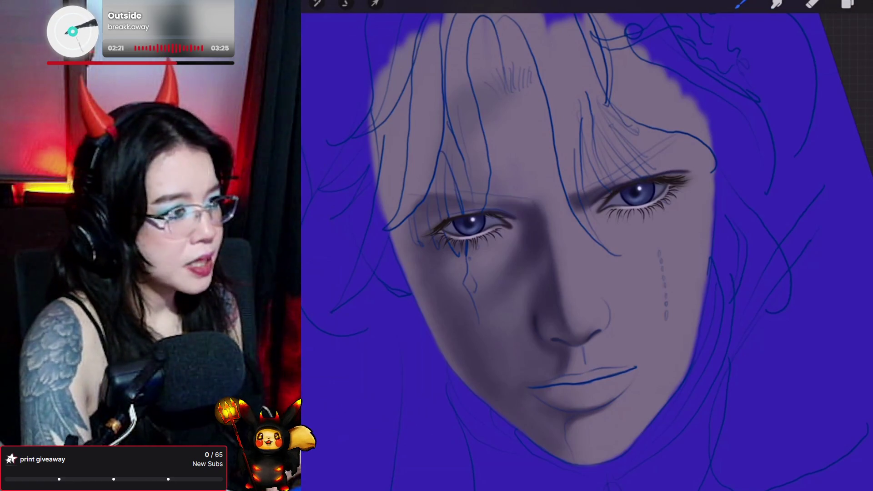
key(s)
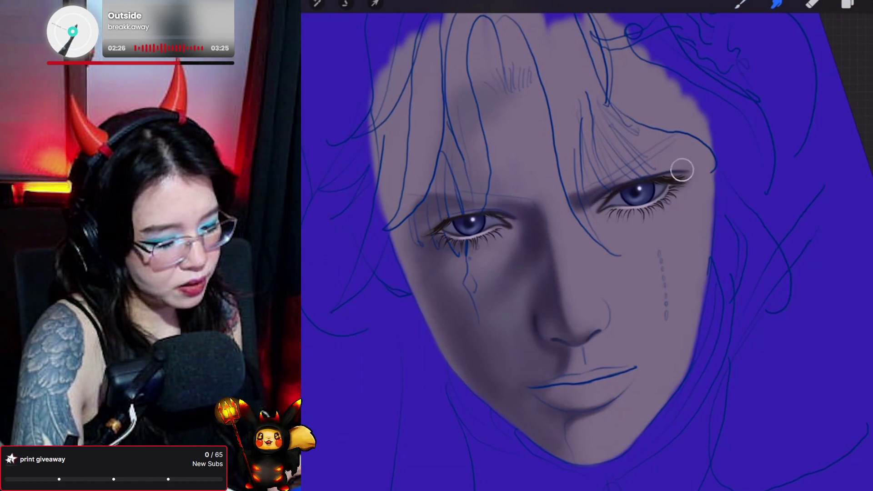
click(740, 4)
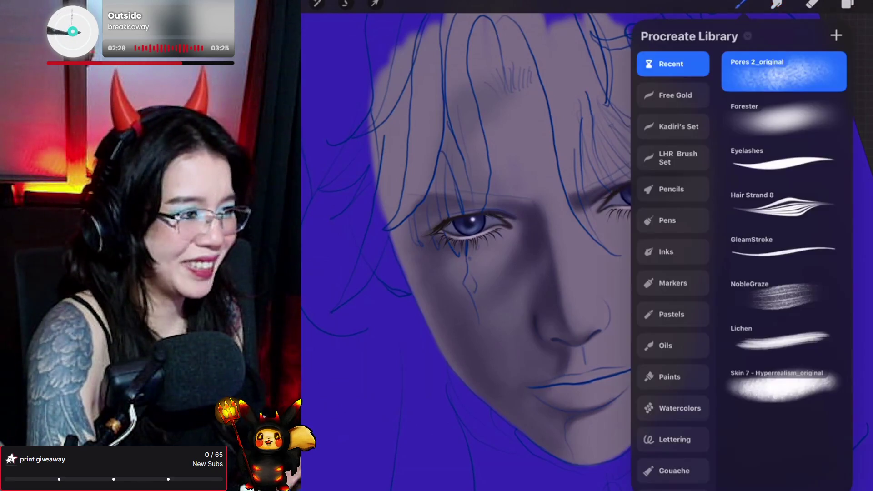
key(Escape)
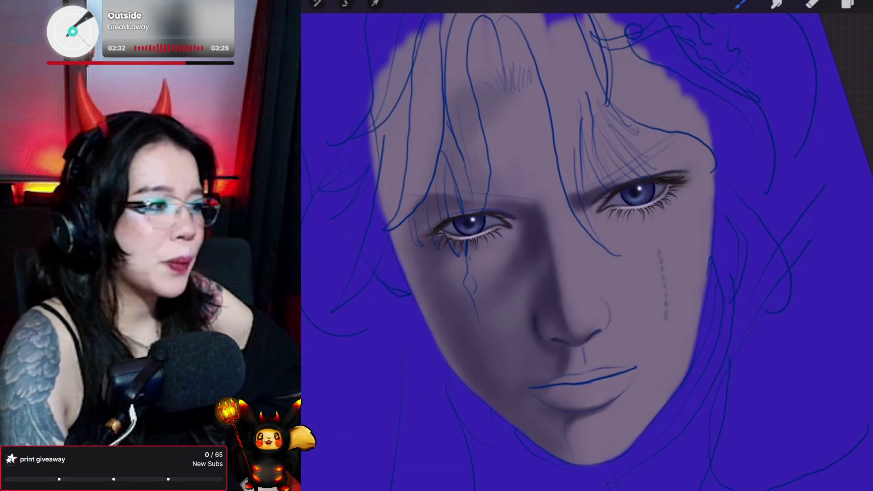
click(847, 4)
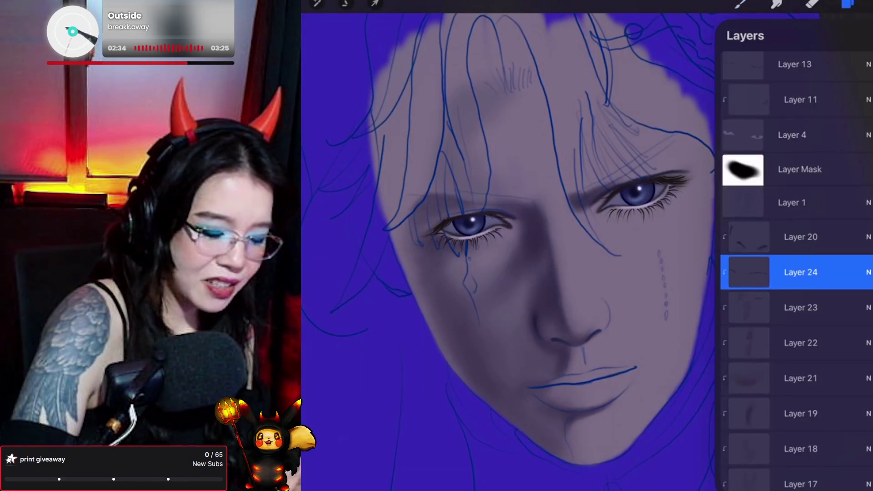
- Scroll through the portrait's layer stack to review it, then close the Layers panel
scroll(796, 273, down, 3)
scroll(796, 273, up, 3)
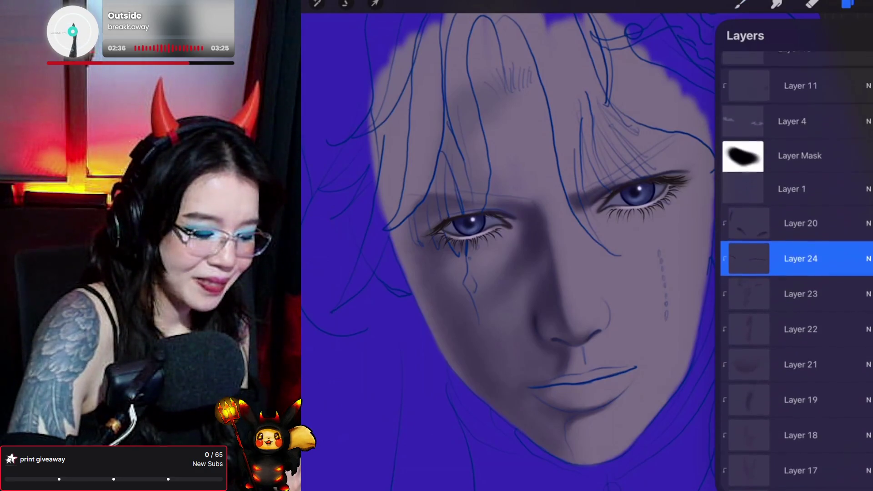
click(847, 4)
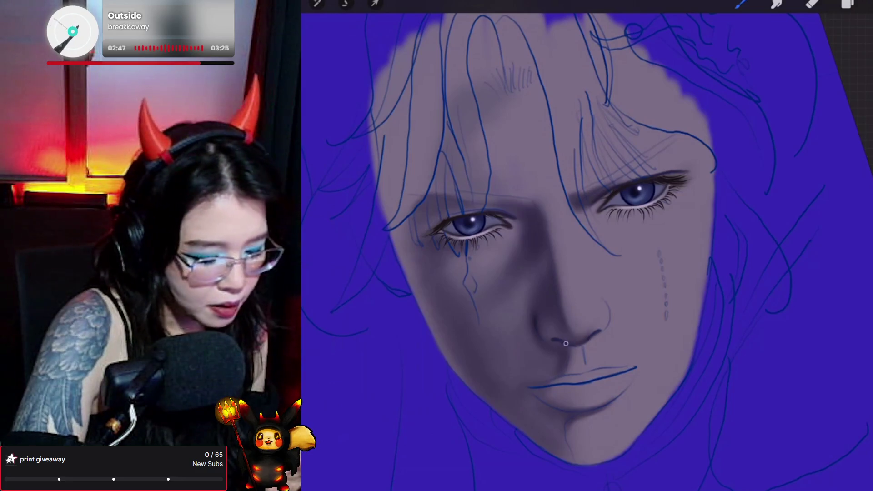
- Switch to Smudge for the nose area and confirm the working layer in Layers
click(777, 4)
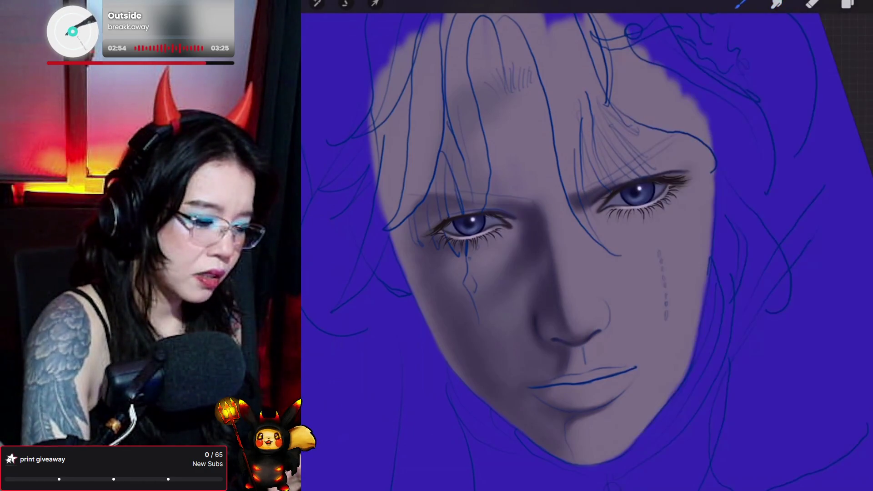
click(848, 4)
scroll(796, 272, down, 3)
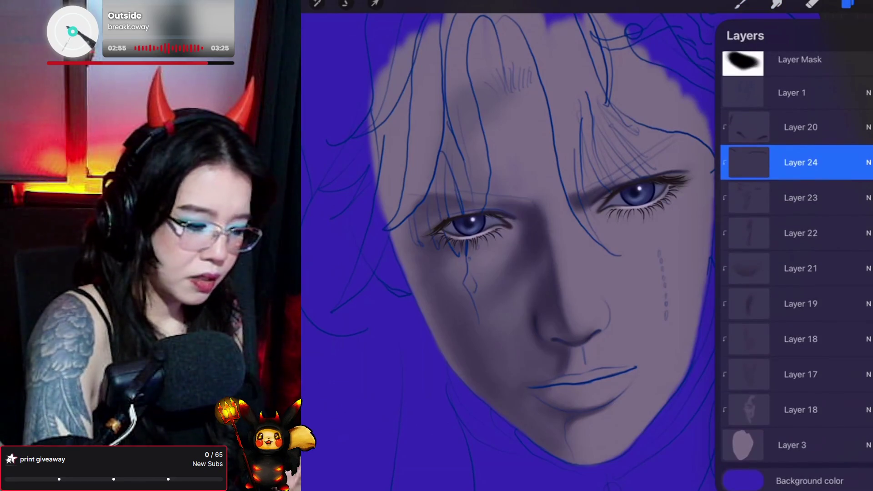
click(741, 4)
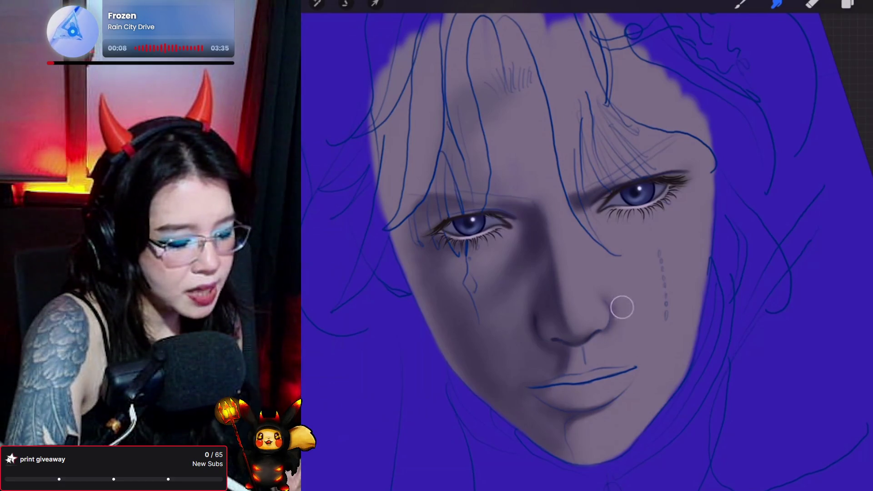
- Alternate between Brush and Smudge to paint and blend the shading around the nose
click(739, 3)
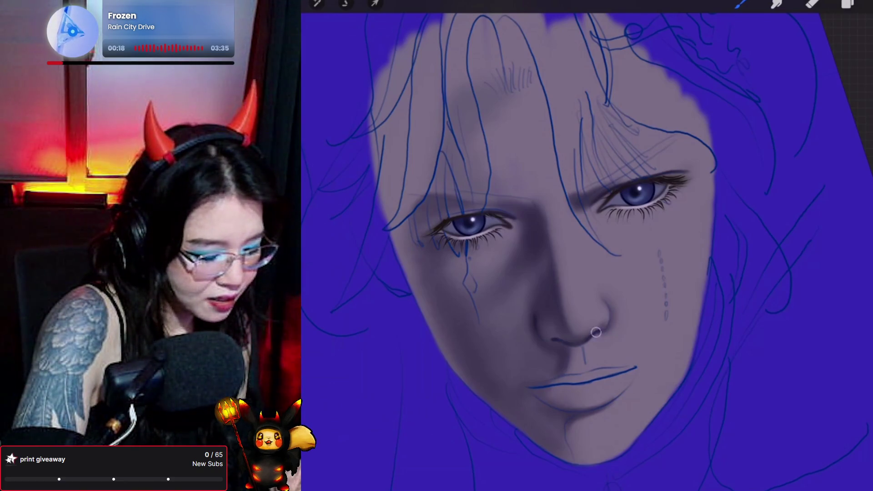
click(777, 3)
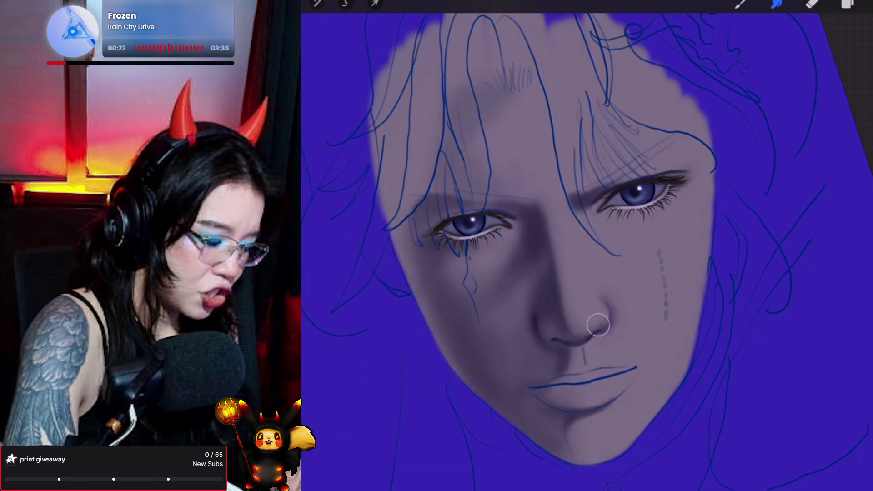
click(742, 3)
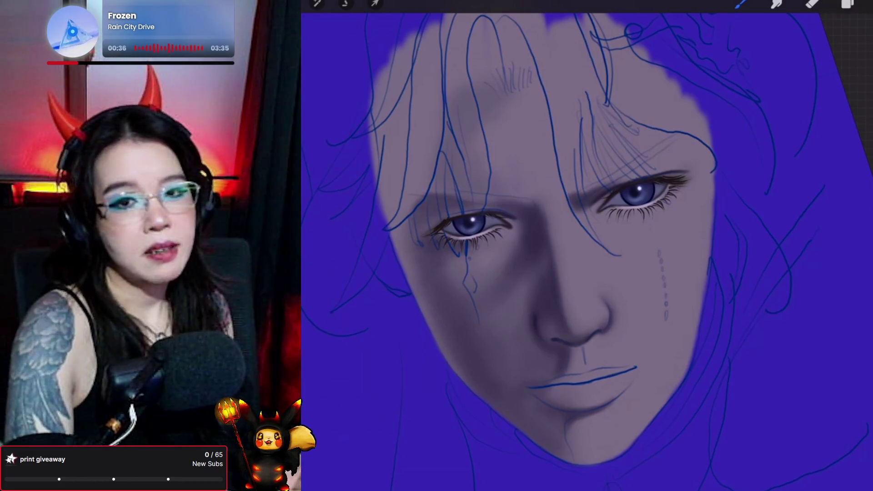
- Alternate Smudge and Brush to blend the shadow under the nose tip and philtrum, then view layers
key(s)
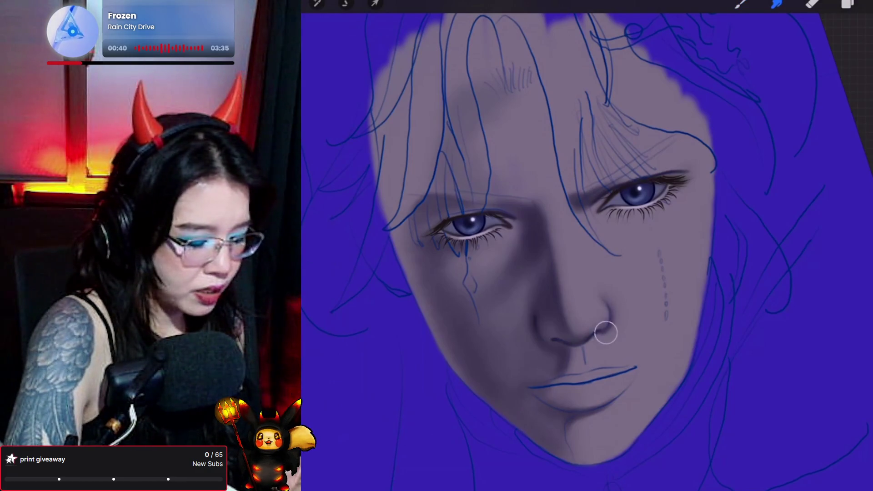
key(b)
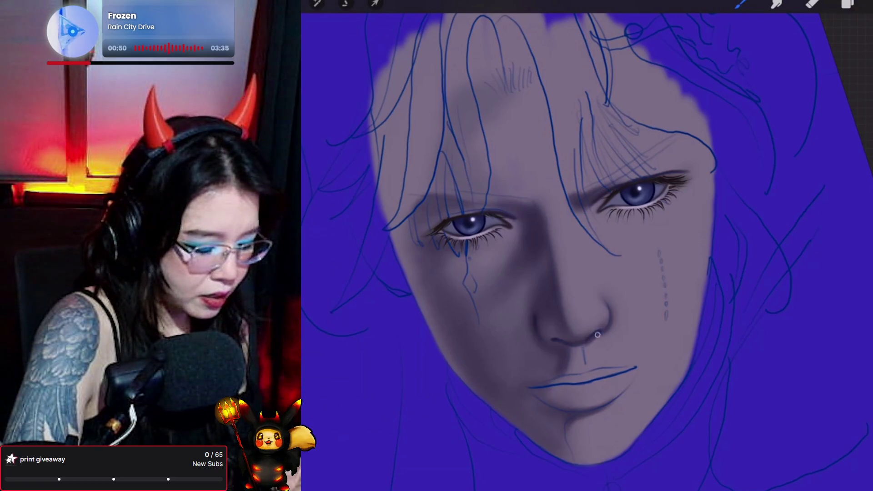
click(776, 4)
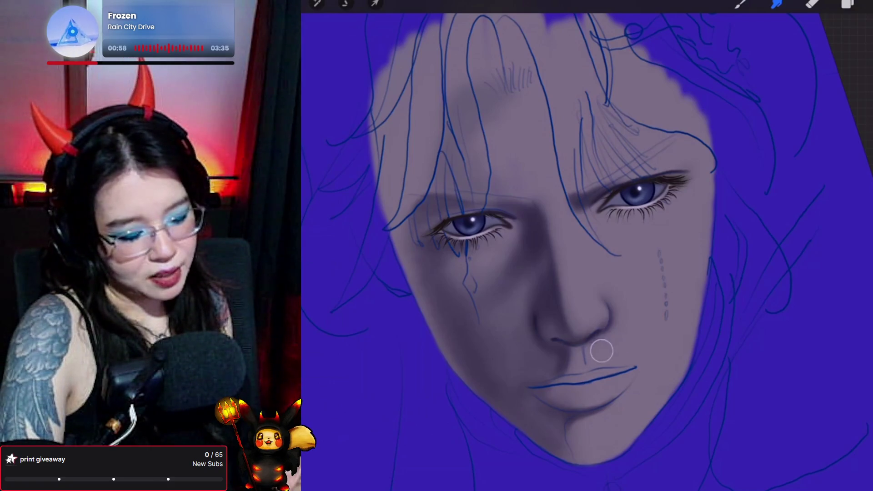
click(741, 5)
click(740, 5)
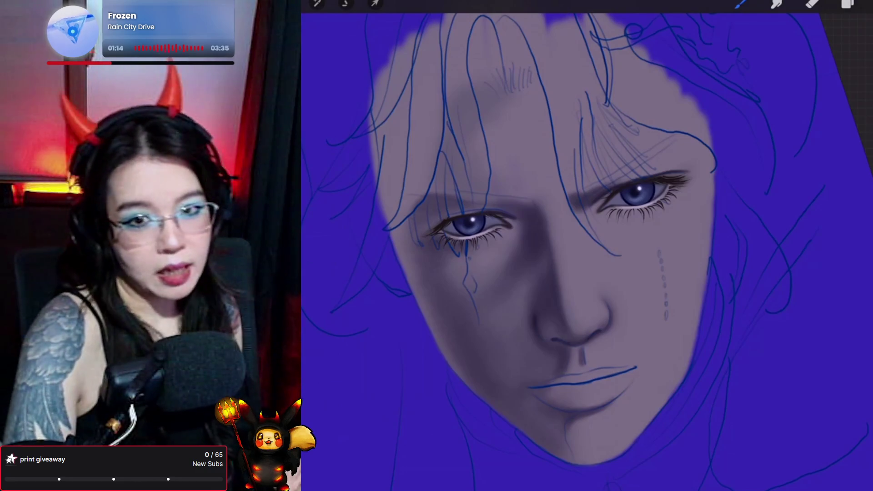
click(848, 4)
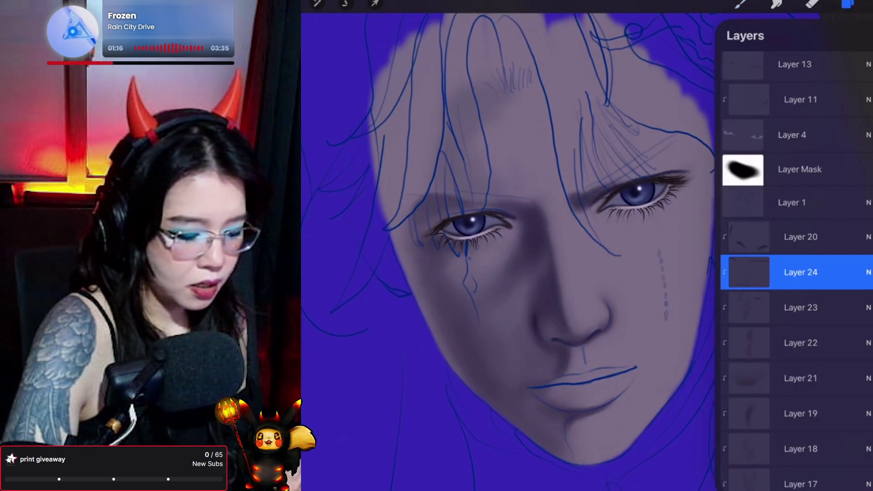
- Select Layer 22, then paint and smudge the skin between the nose and mouth
click(800, 343)
click(740, 4)
click(740, 3)
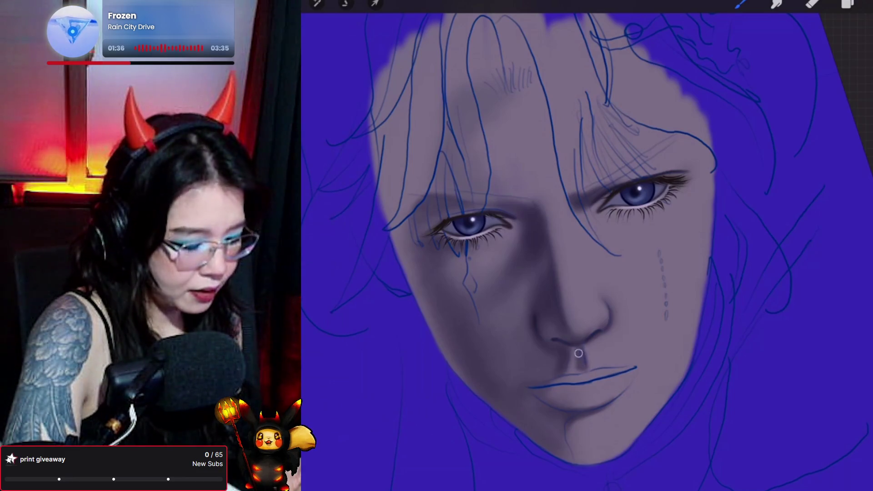
key(s)
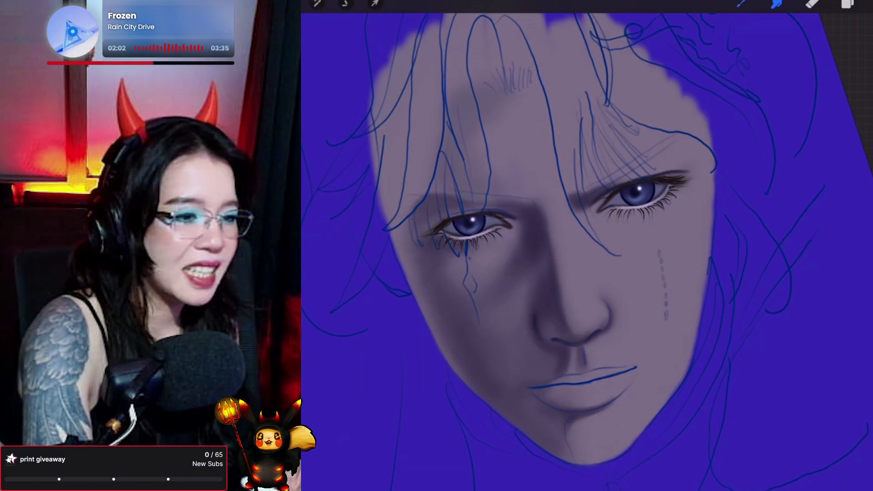
click(741, 4)
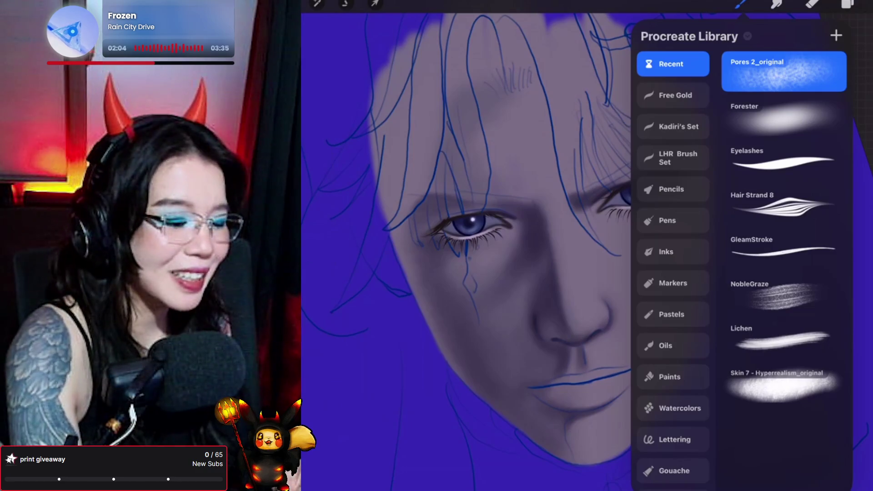
- Add a new Layer 26 for extra brow and eyelid shading
click(741, 4)
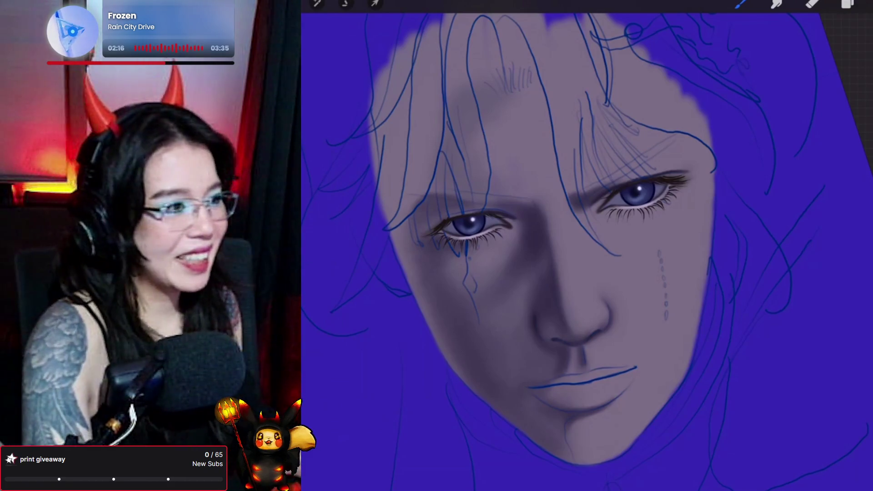
key(l)
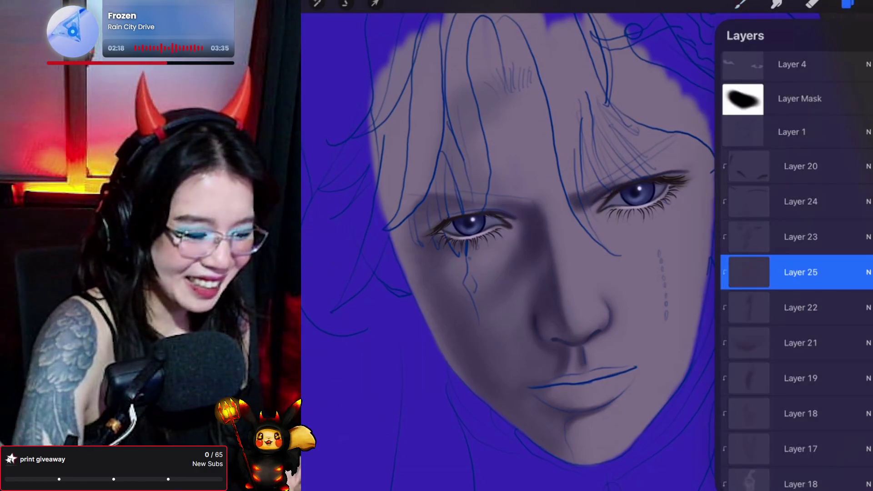
click(862, 35)
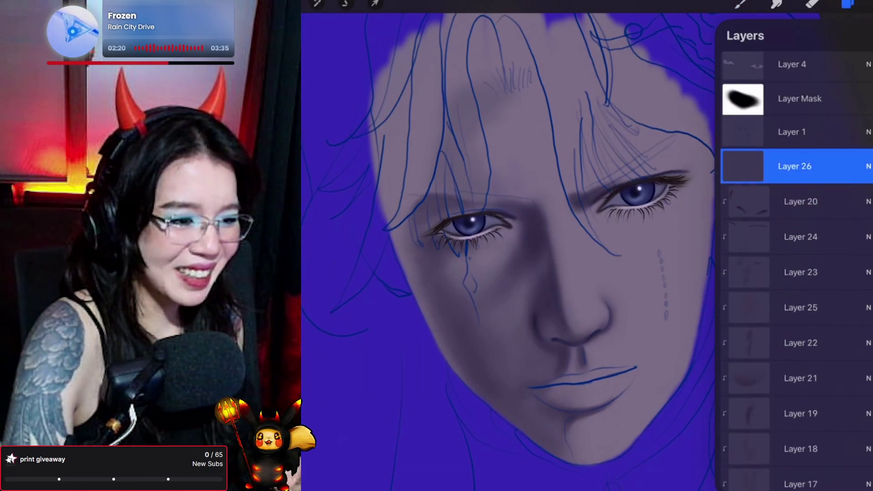
- Choose the soft Forester brush and eyedrop a shadow colour near the right eye
click(740, 4)
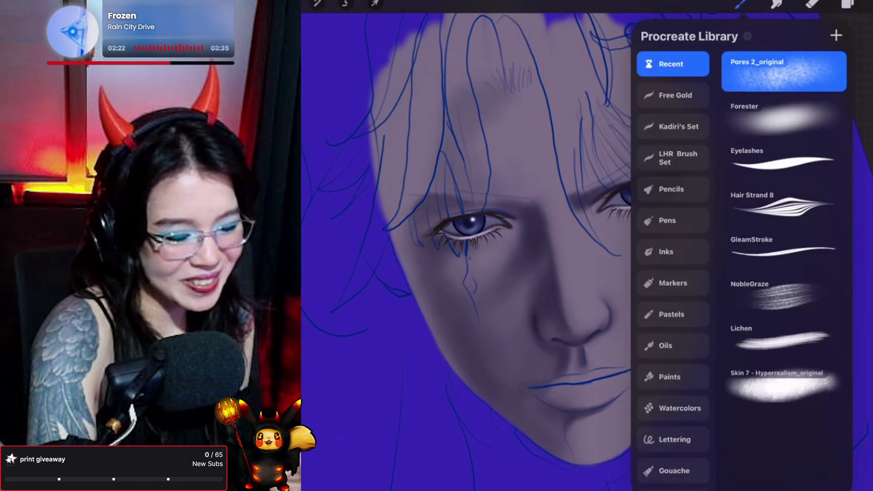
click(784, 115)
click(740, 3)
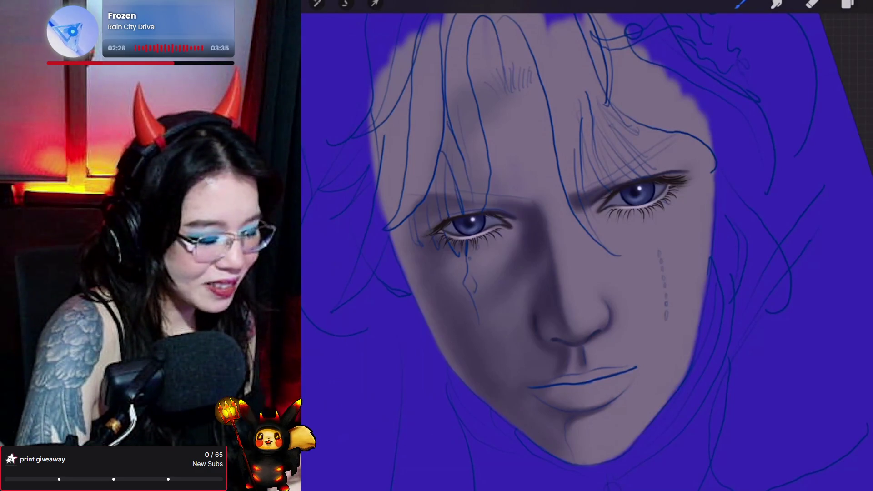
click(592, 188)
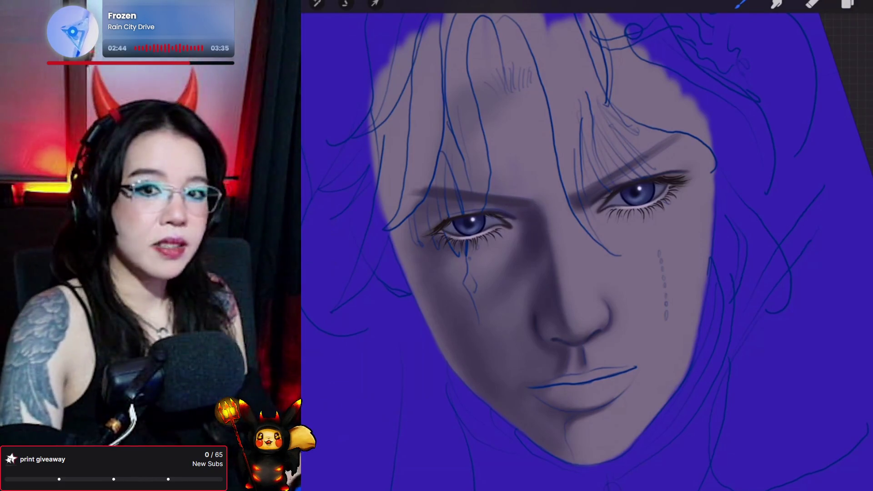
- Add another new layer above Layer 26 and confirm it is the active layer
click(847, 3)
click(865, 35)
click(741, 3)
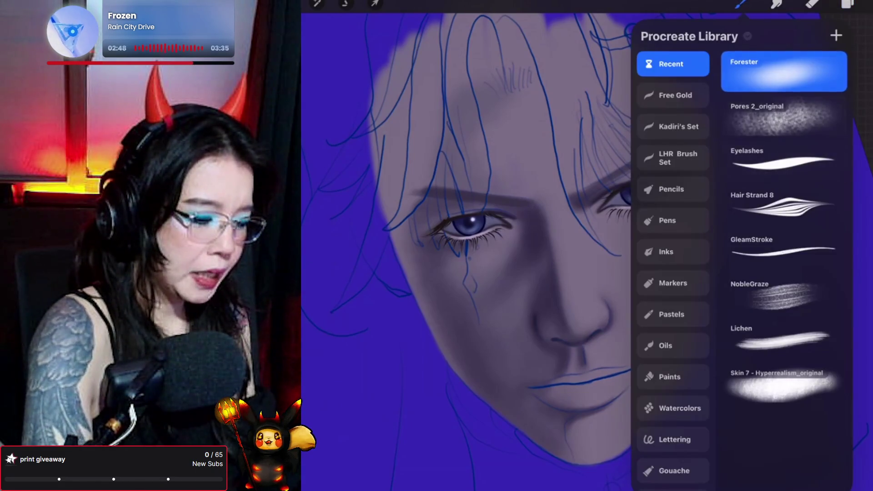
click(848, 4)
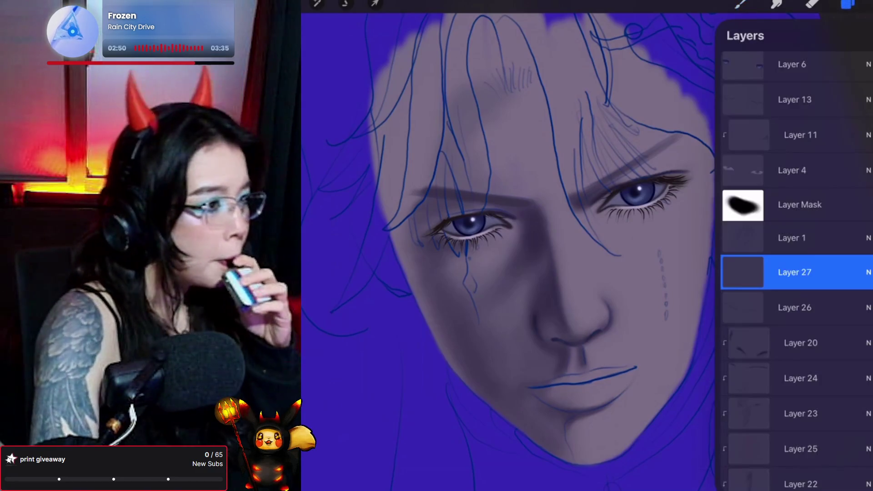
- Set the colour to a darkened, desaturated red shifted to muted purple, then reselect the brush
click(866, 3)
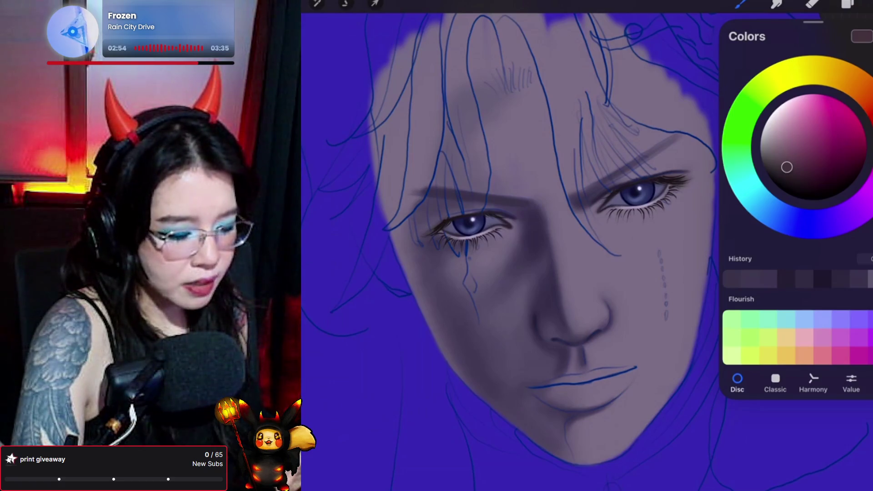
click(870, 110)
mouse_move(786, 167)
mouse_down()
mouse_move(797, 171)
mouse_move(786, 176)
mouse_up()
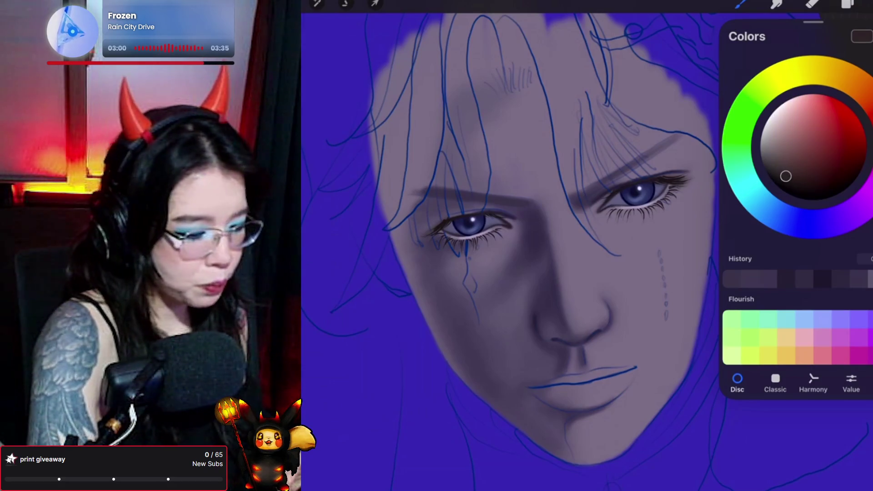
click(741, 5)
click(740, 5)
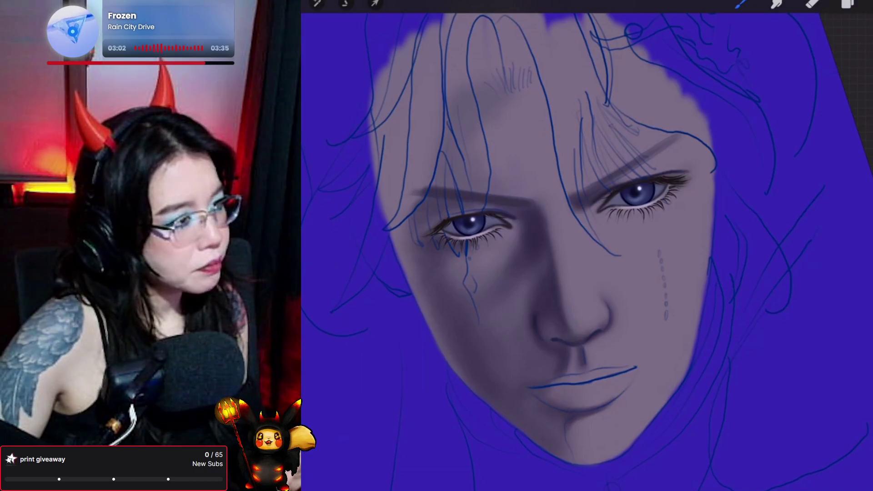
click(813, 3)
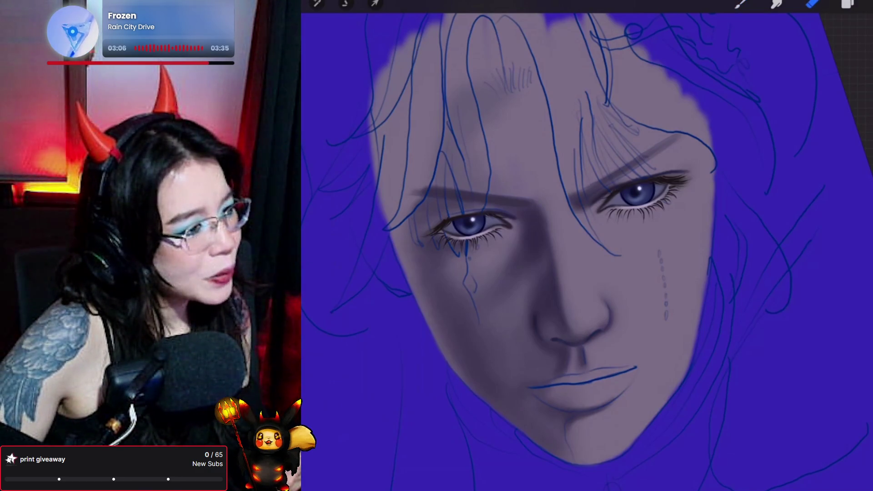
click(867, 5)
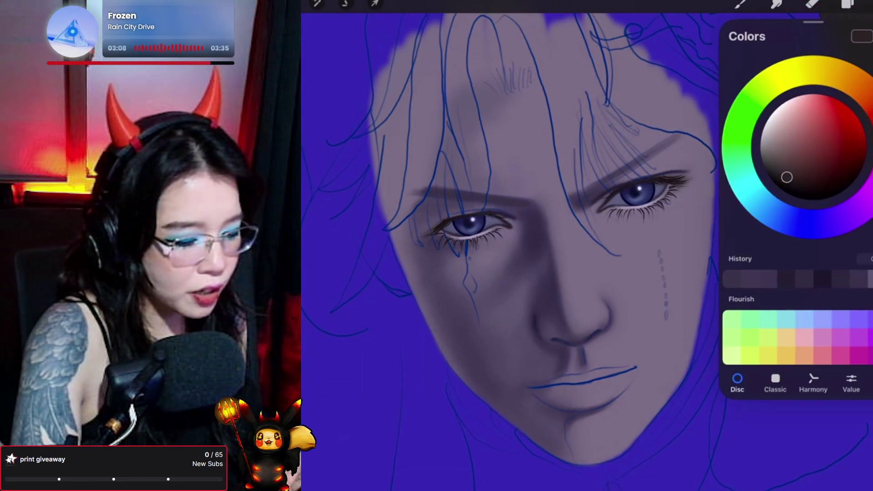
drag(870, 155, 857, 211)
click(741, 5)
click(740, 5)
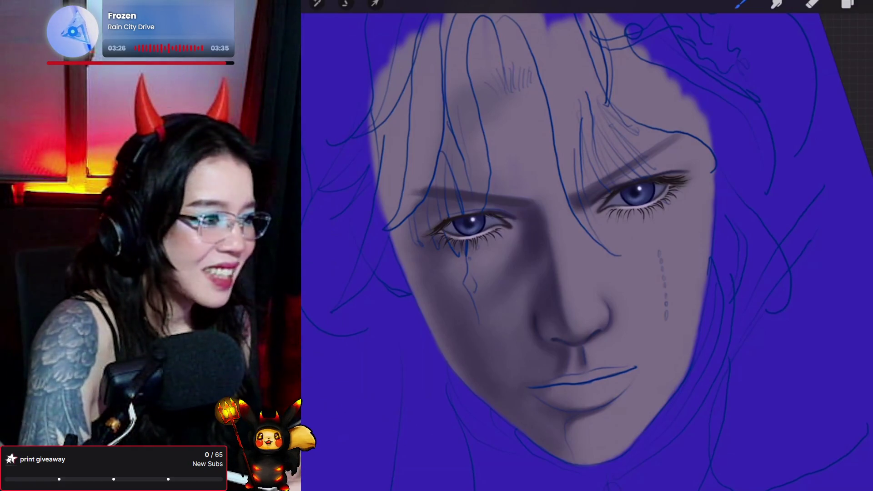
mouse_move(329, 155)
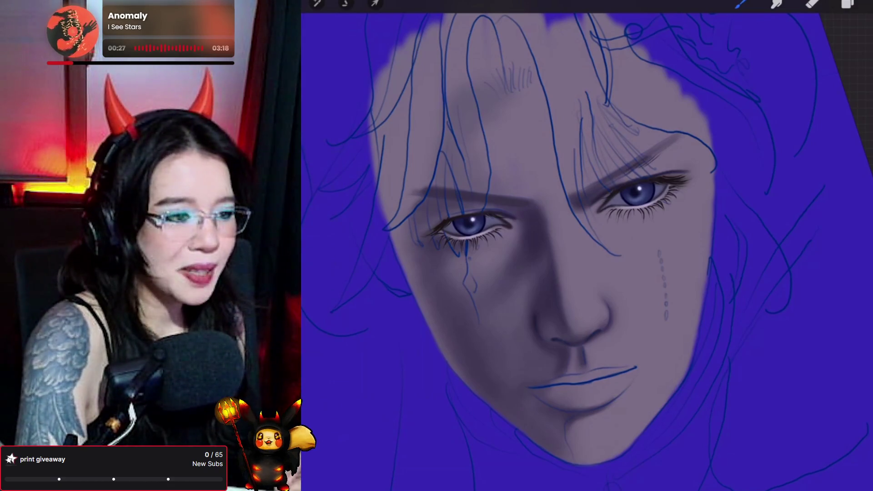
scroll(531, 252, up, 1)
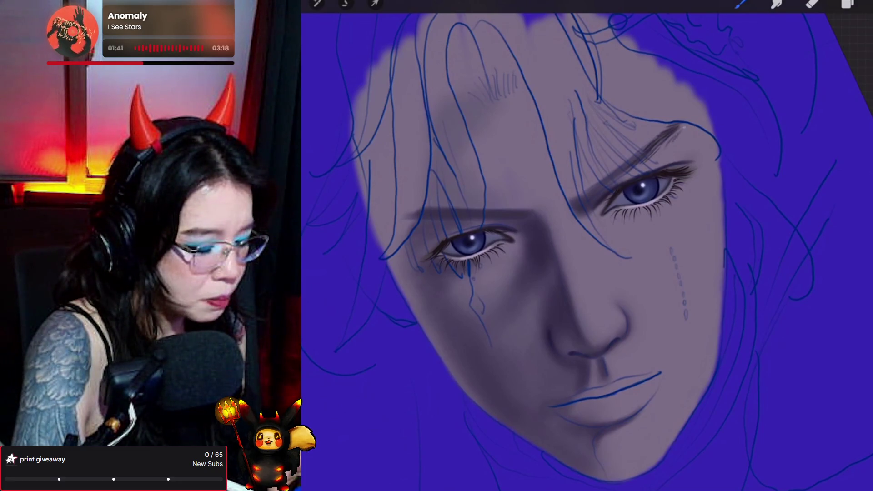
- Switch from the brush to the Smudge tool to start blending
click(778, 3)
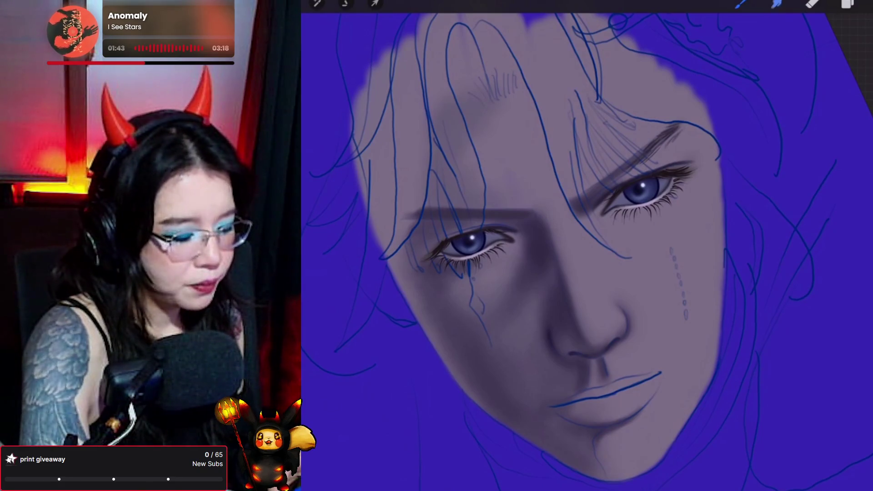
- Smudge the outer end of the right eyebrow outward, then switch back to the brush
mouse_move(667, 150)
mouse_down()
mouse_move(682, 132)
mouse_move(667, 147)
mouse_up()
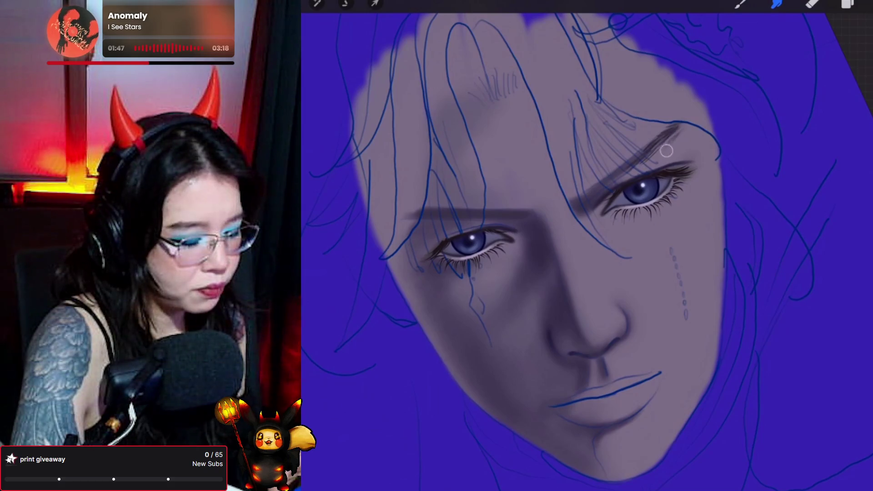
click(777, 4)
click(740, 3)
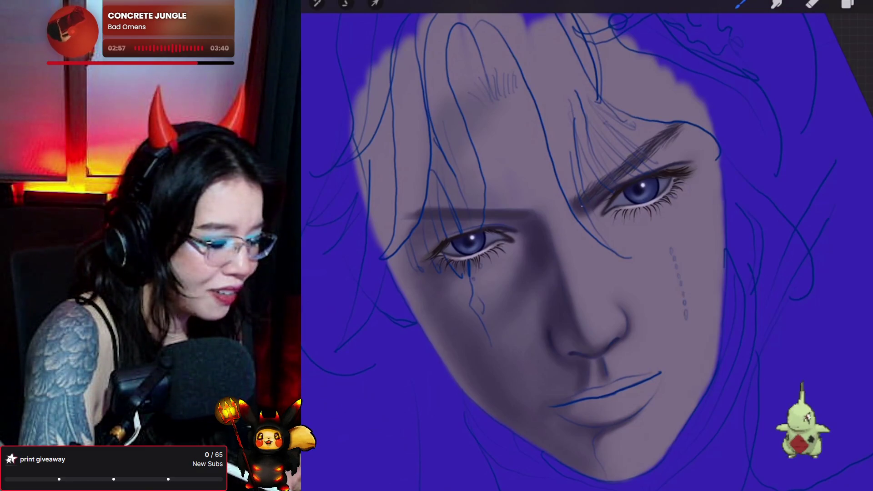
- Switch from painting to the Eraser tool with the E shortcut
key(e)
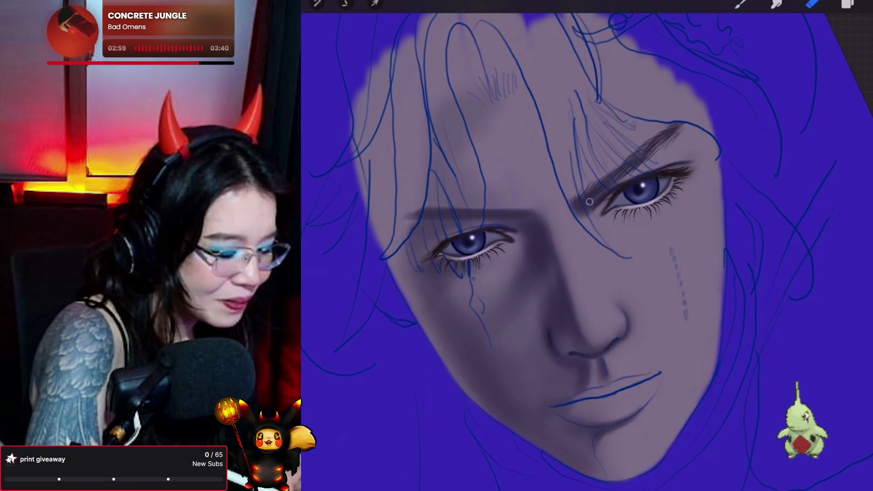
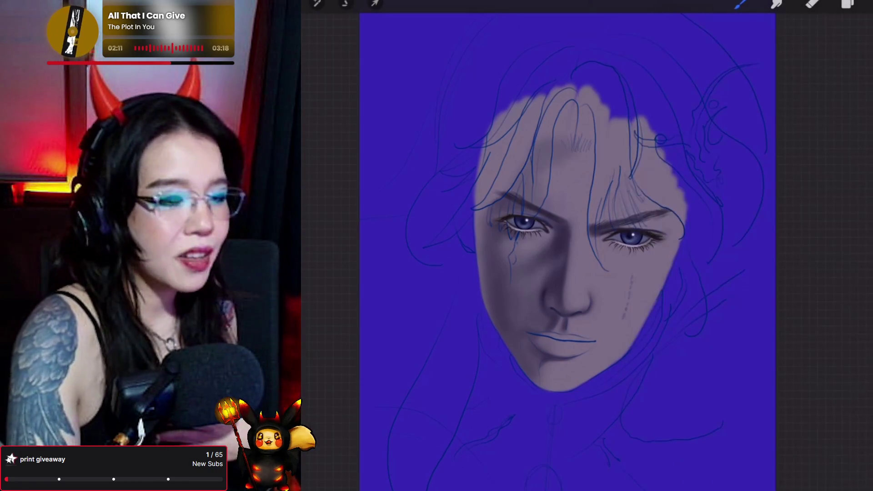
- Zoom in and slightly rotate the view on the eyes, then switch to the Eraser tool
scroll(567, 227, up, 5)
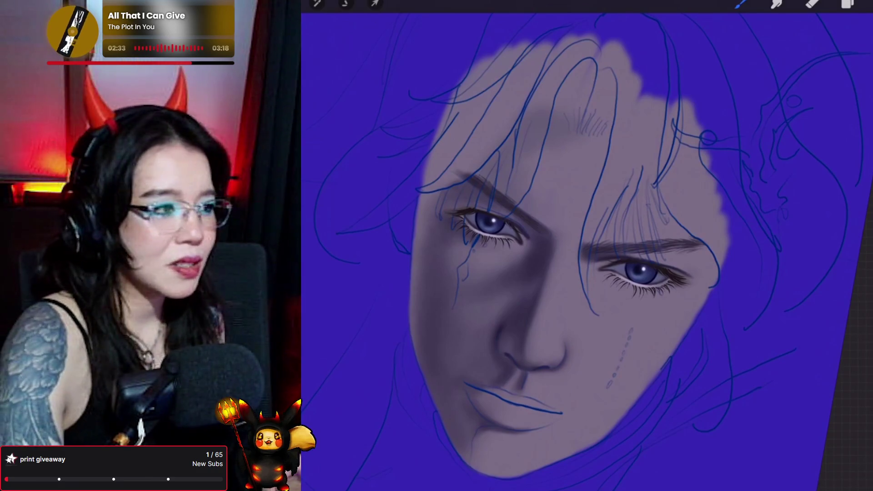
drag(586, 246, 578, 243)
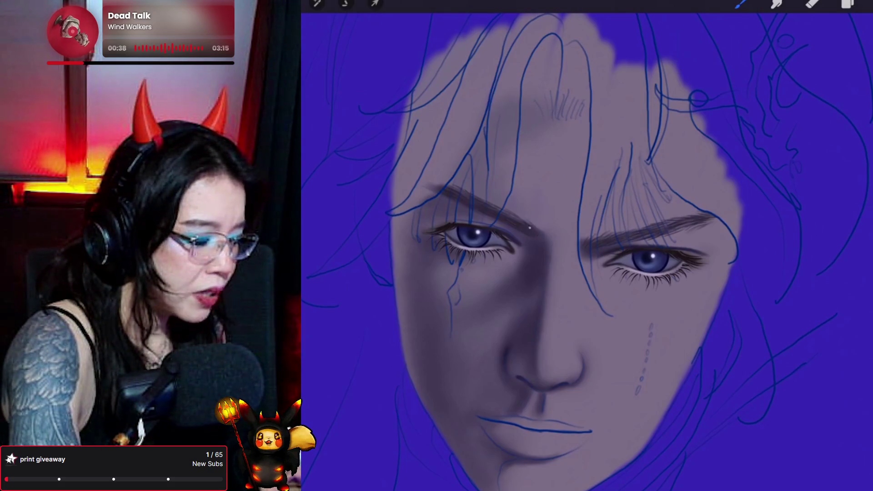
scroll(587, 246, up, 2)
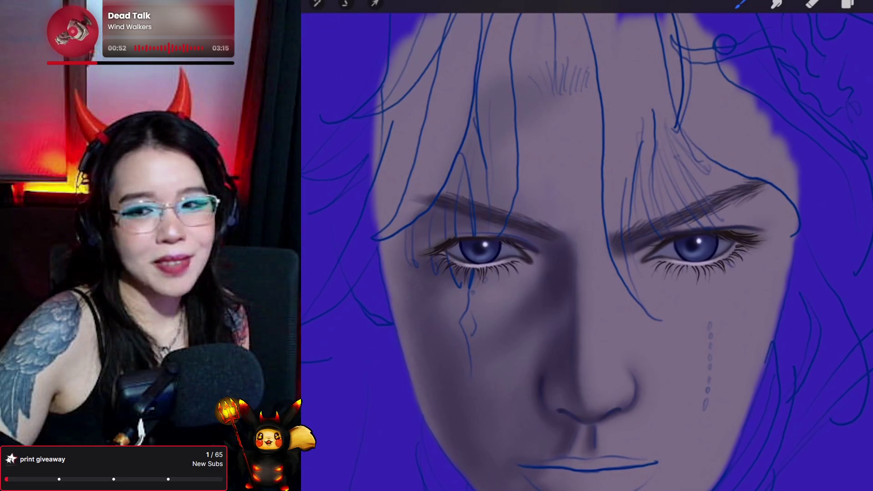
key(e)
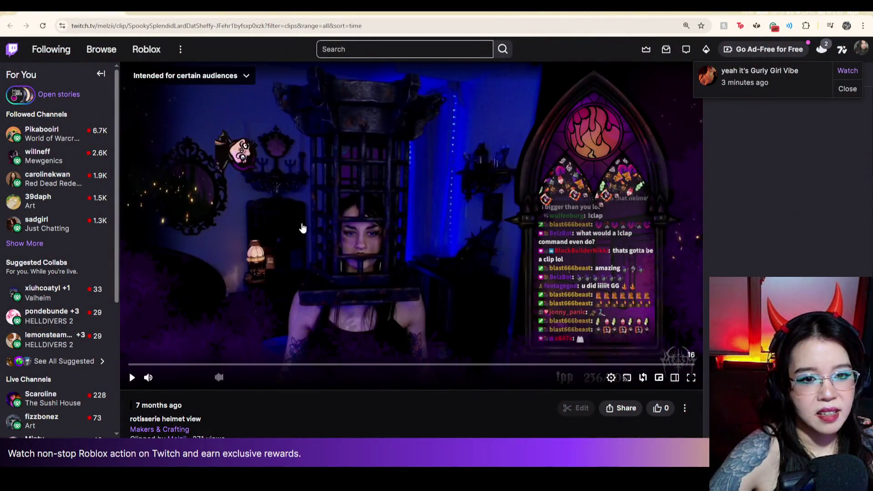
- Play the rotisserie helmet view clip fullscreen, then choose replay when it finishes
click(281, 215)
click(691, 378)
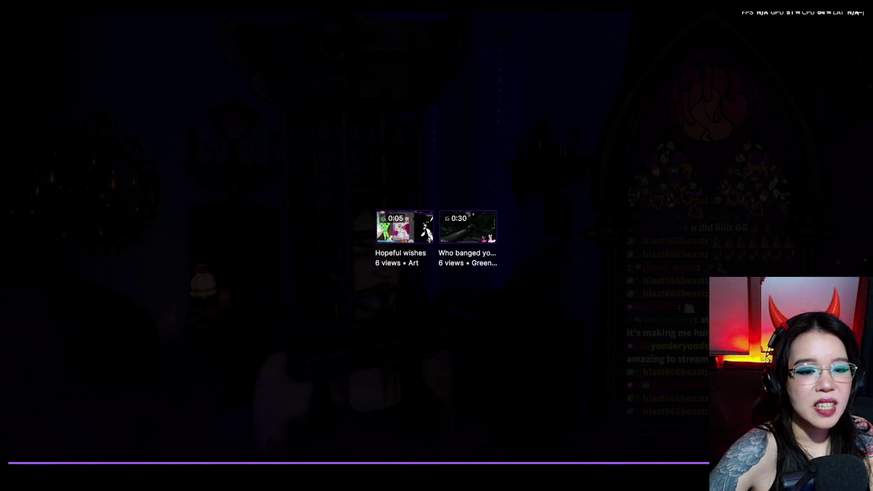
click(607, 464)
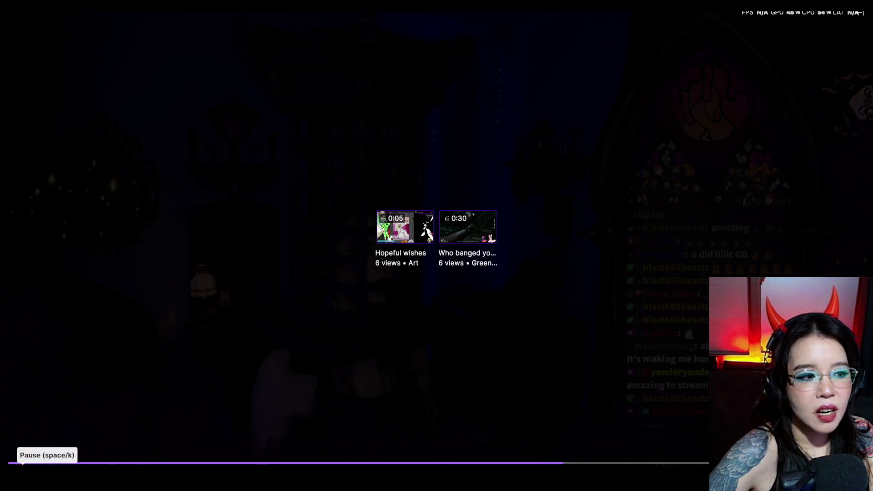
- Restart the rotisserie helmet view clip from the beginning, pausing and resuming it once
click(22, 477)
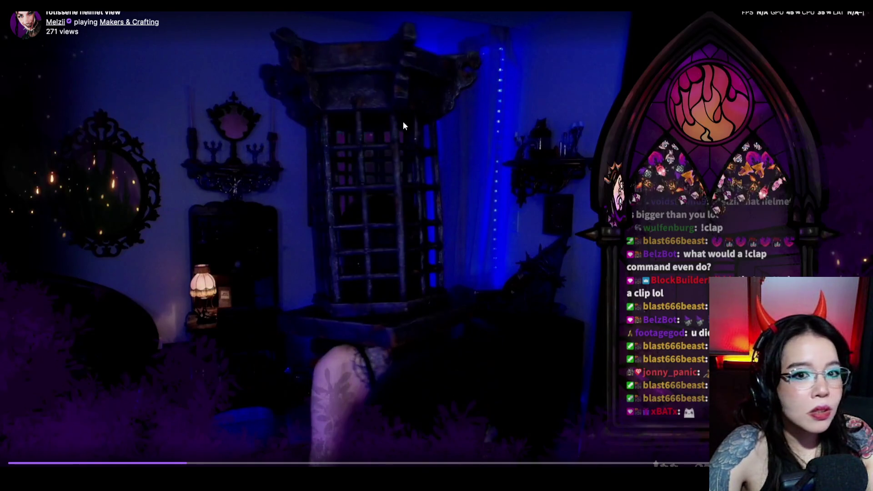
click(21, 476)
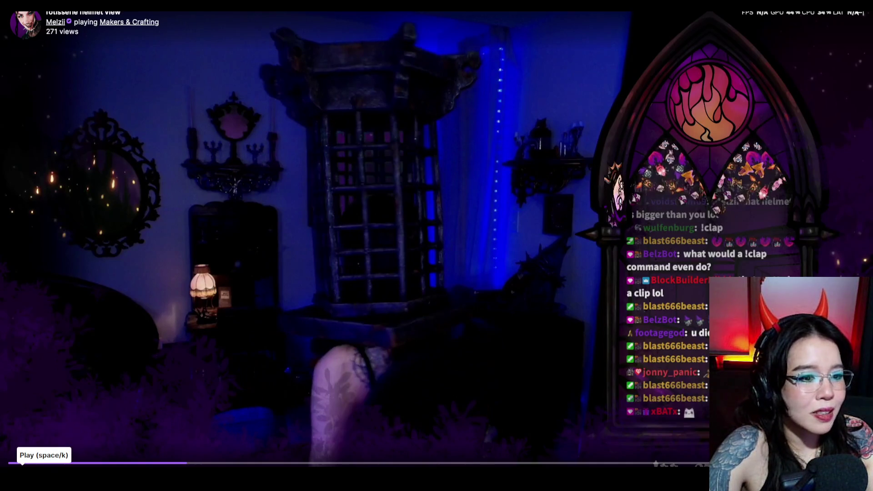
click(22, 475)
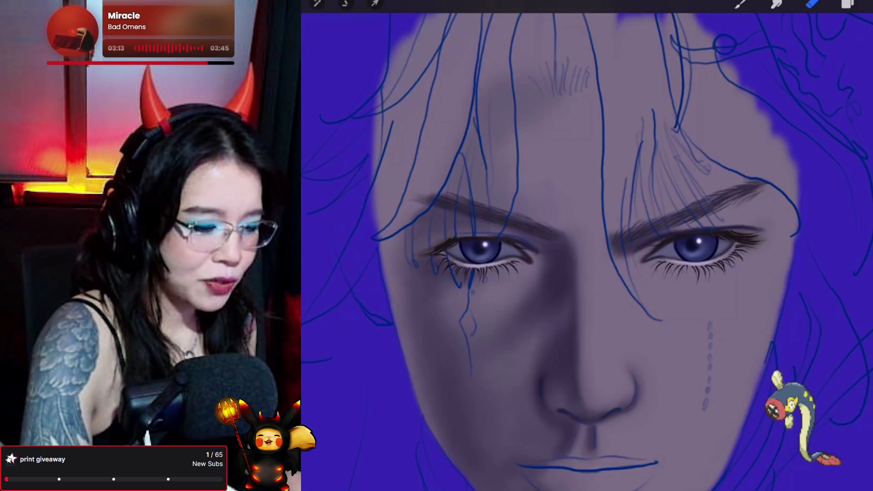
- Switch from the Eraser back to the Brush tool to paint the portrait
click(740, 4)
click(740, 3)
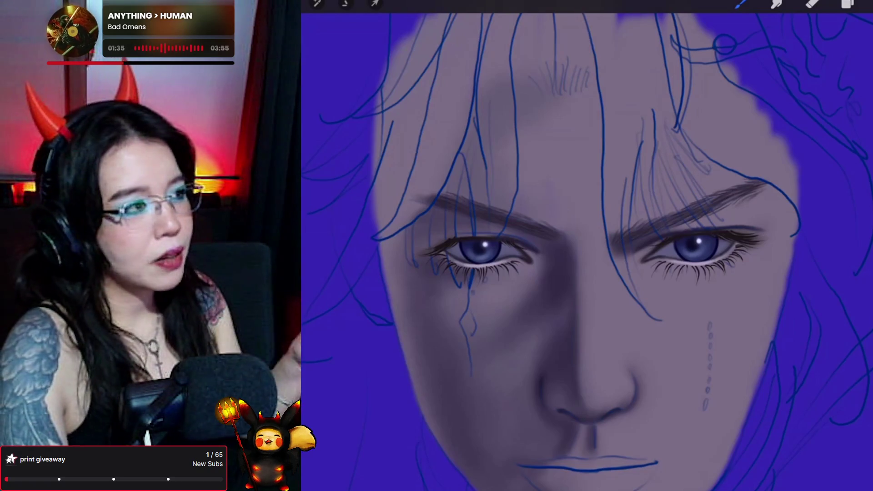
scroll(586, 250, down, 3)
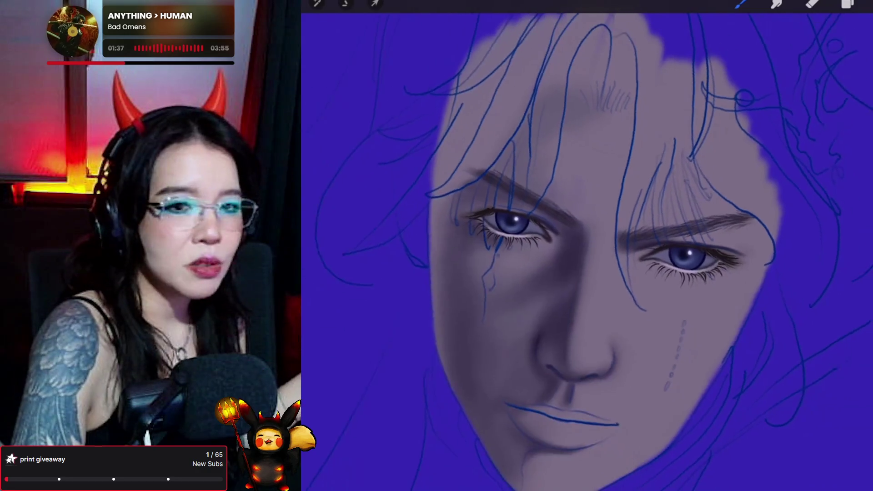
scroll(587, 251, up, 1)
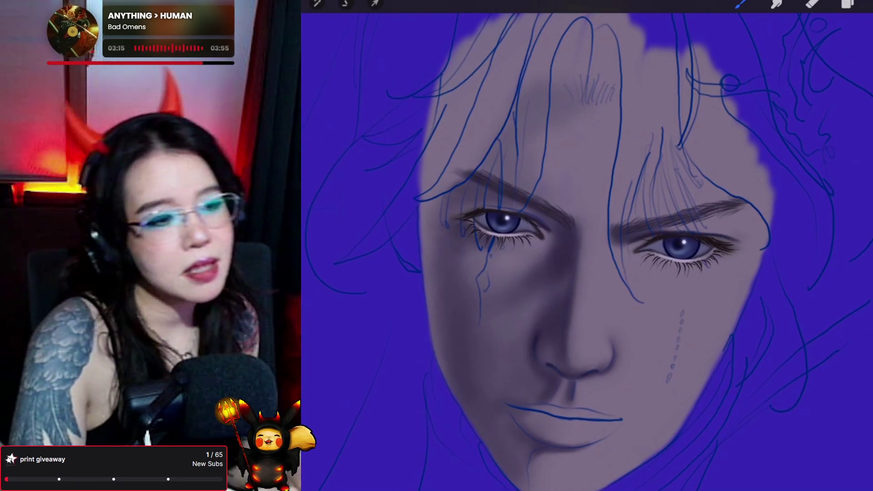
scroll(591, 250, up, 2)
scroll(592, 250, up, 1)
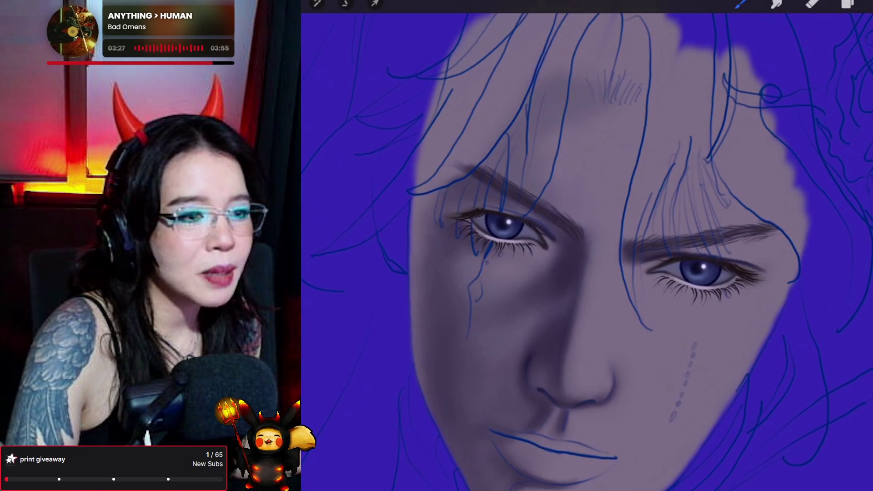
key(l)
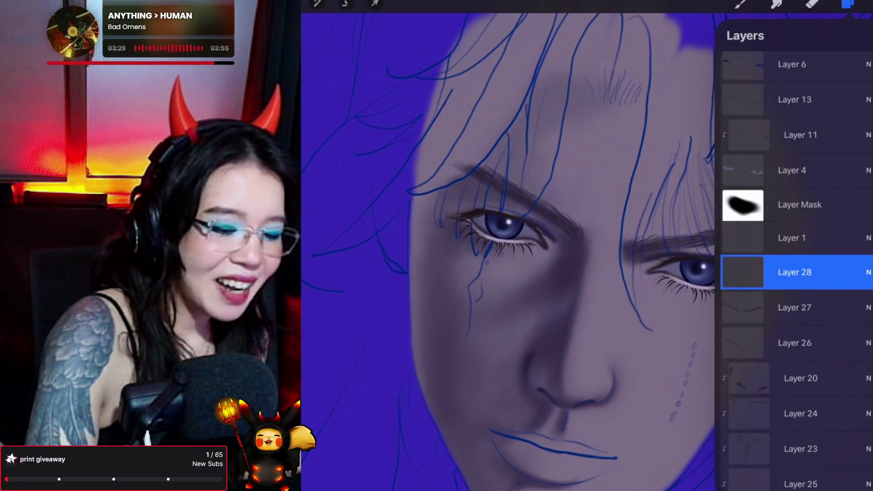
- Pick a dark violet-grey paint colour and choose a brush to paint with
key(c)
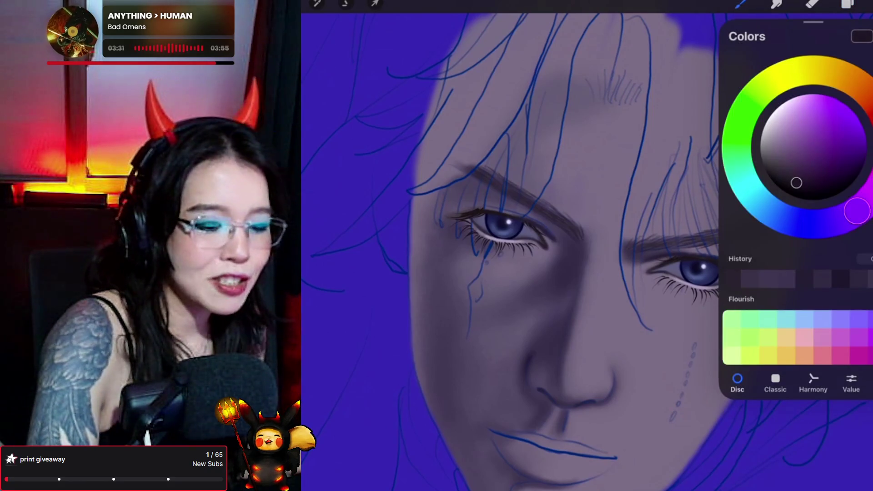
key(b)
key(b)
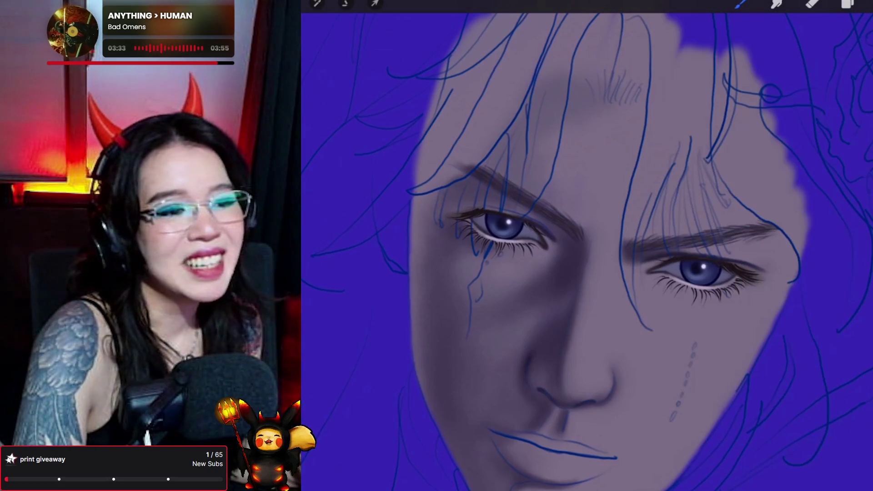
scroll(586, 246, down, 2)
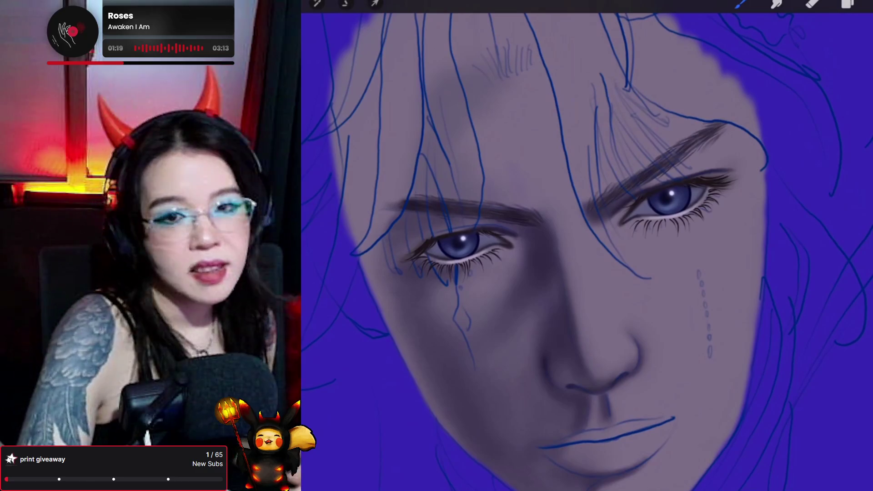
- Add a new Layer 29 above Layer 28 in the Layers panel
scroll(552, 250, down, 2)
scroll(552, 251, down, 1)
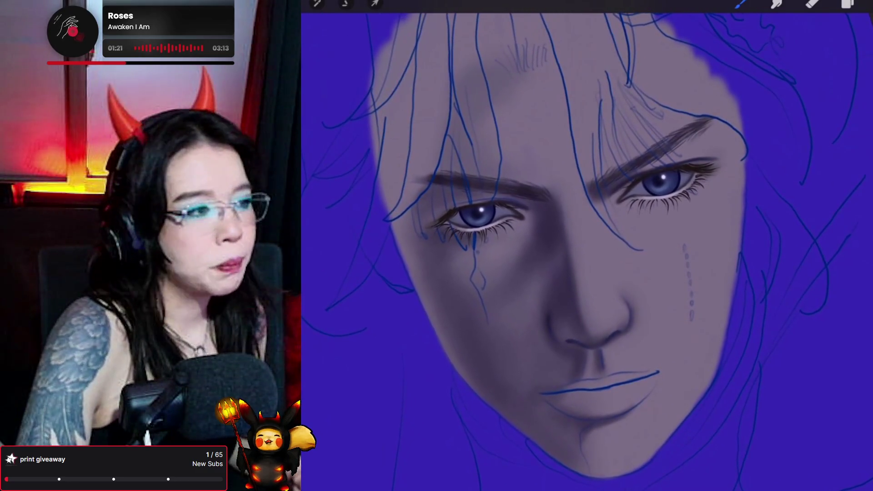
click(848, 4)
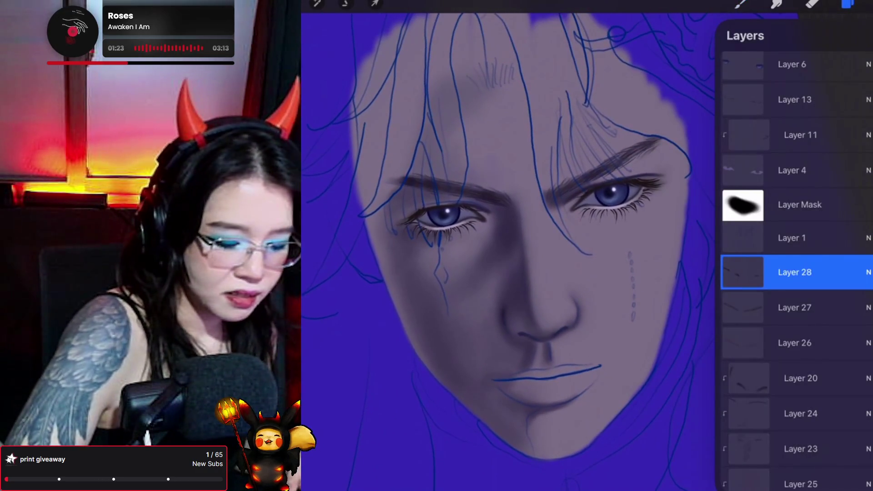
scroll(796, 272, down, 3)
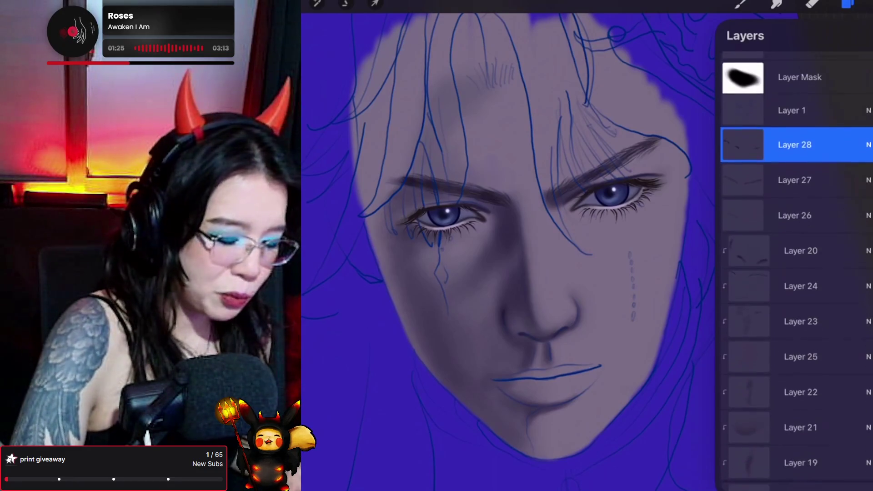
scroll(796, 273, up, 5)
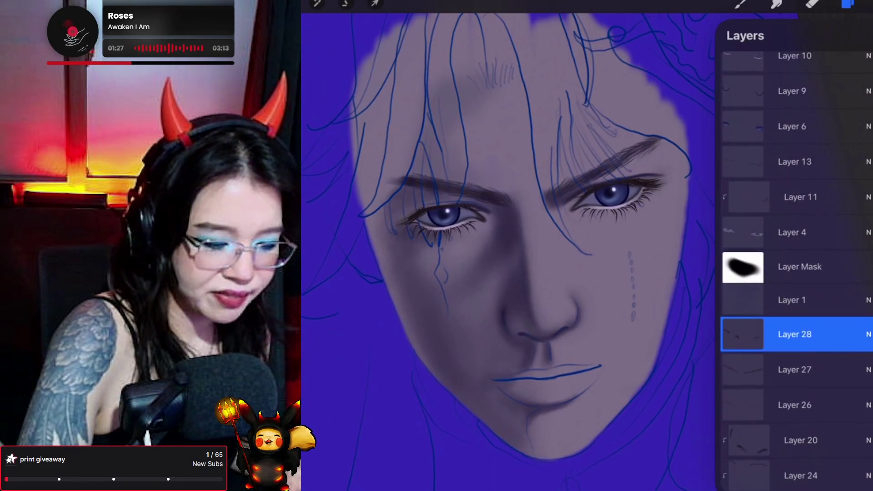
scroll(795, 273, up, 5)
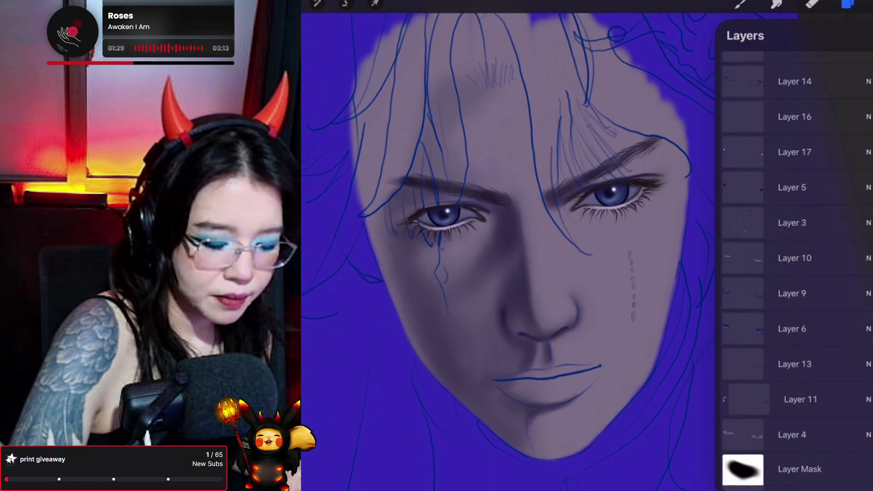
- Test dark red dabs on the left cheek and around the lips, then undo them
click(468, 281)
click(519, 377)
click(552, 382)
click(551, 394)
click(575, 390)
click(552, 366)
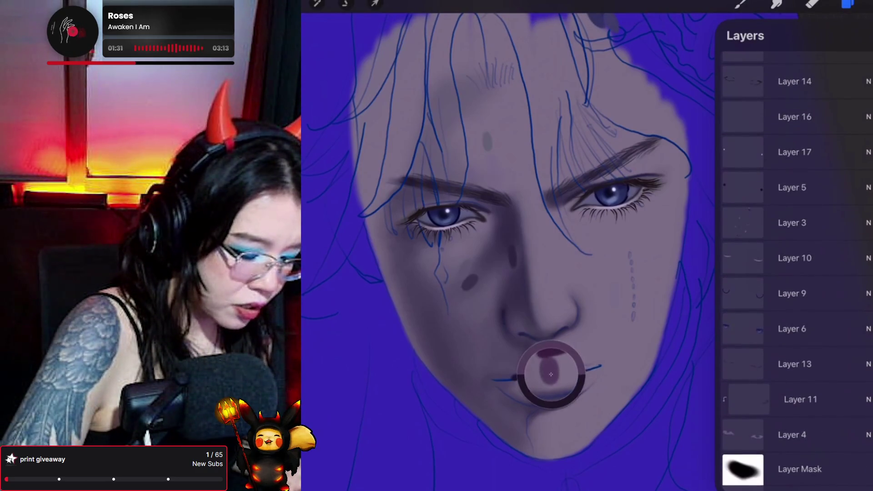
key(ctrl+z)
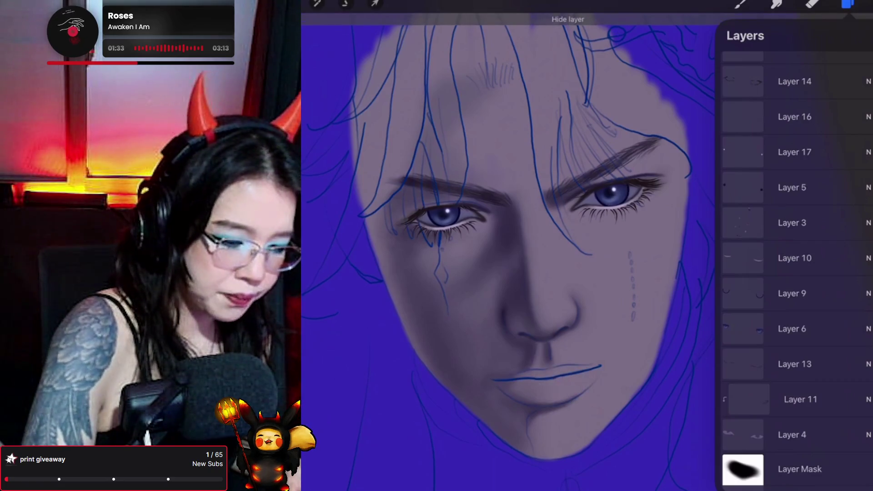
- Choose a brush from the Brush Library for painting
click(740, 3)
click(740, 3)
scroll(587, 245, up, 2)
scroll(587, 246, down, 1)
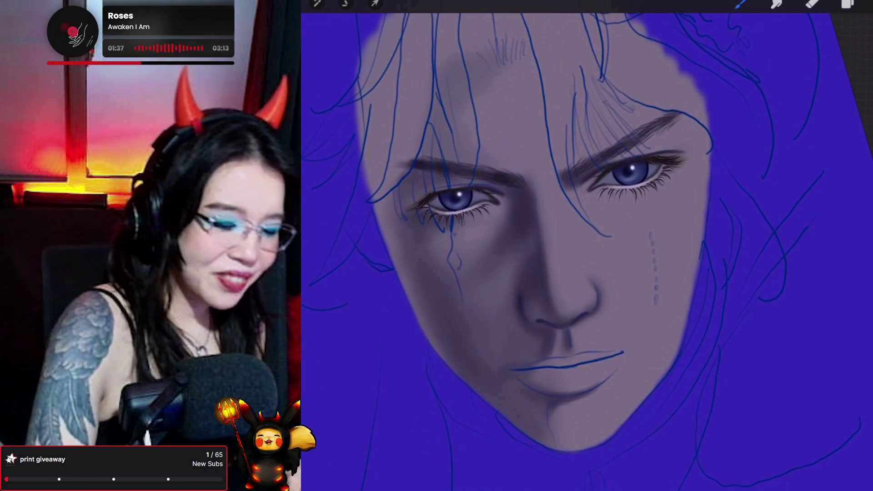
click(848, 4)
click(740, 4)
click(740, 4)
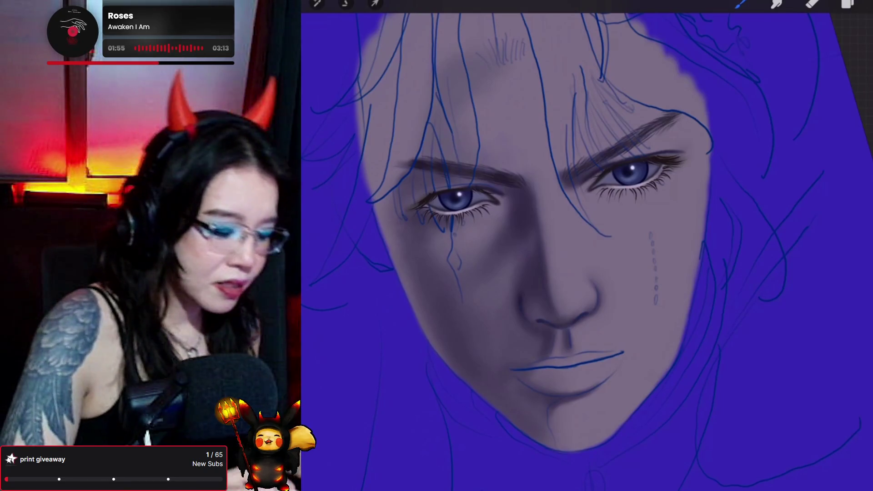
mouse_move(574, 367)
mouse_down()
mouse_move(565, 379)
mouse_move(560, 365)
mouse_move(549, 369)
mouse_move(587, 359)
mouse_move(564, 373)
mouse_up()
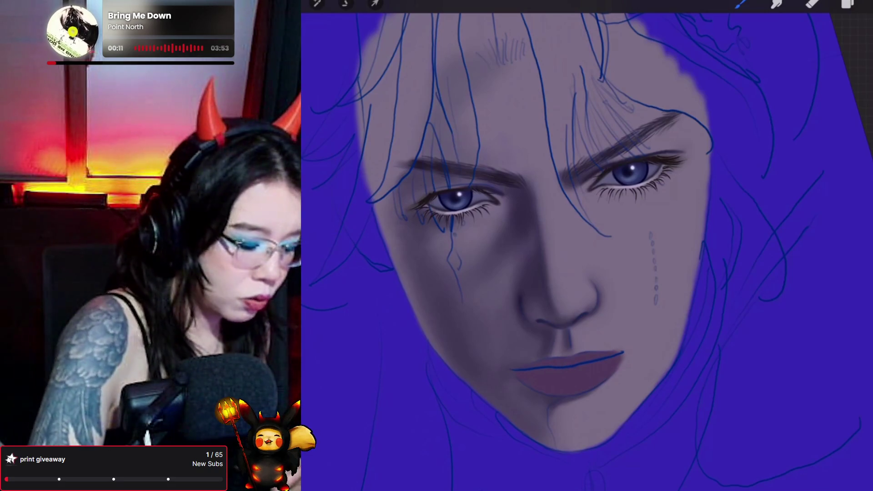
- Switch to the Eraser tool after painting the mauve-red lips
key(e)
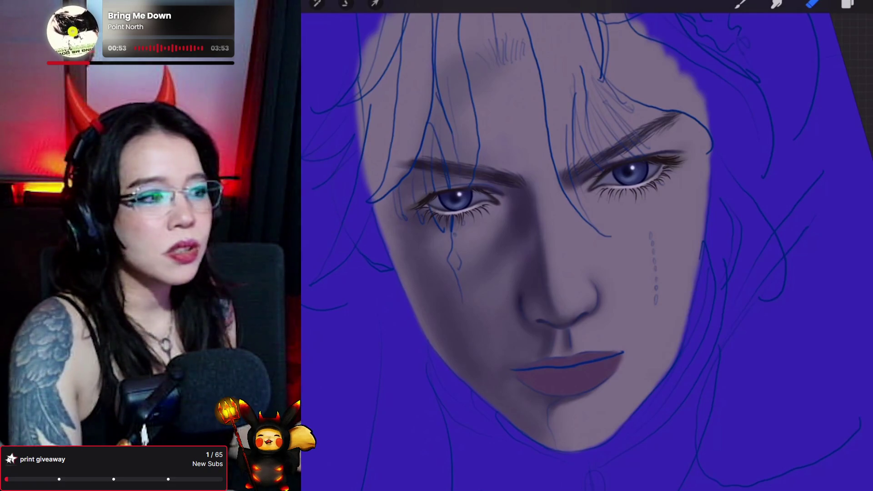
- Create a new empty Layer 30 above Layer 29 in the Layers panel
click(847, 5)
click(863, 35)
scroll(796, 273, up, 3)
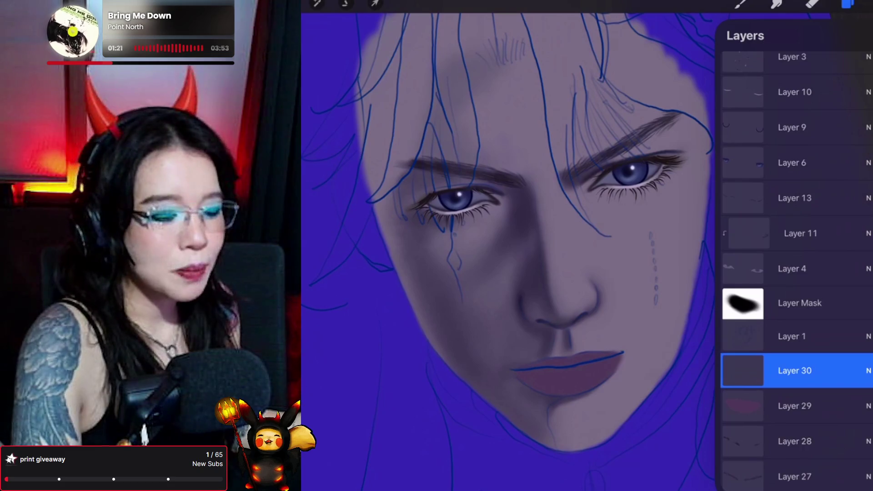
- Reveal the hidden dark-spot layer and sample the mauve colour from the lips
scroll(795, 264, up, 1)
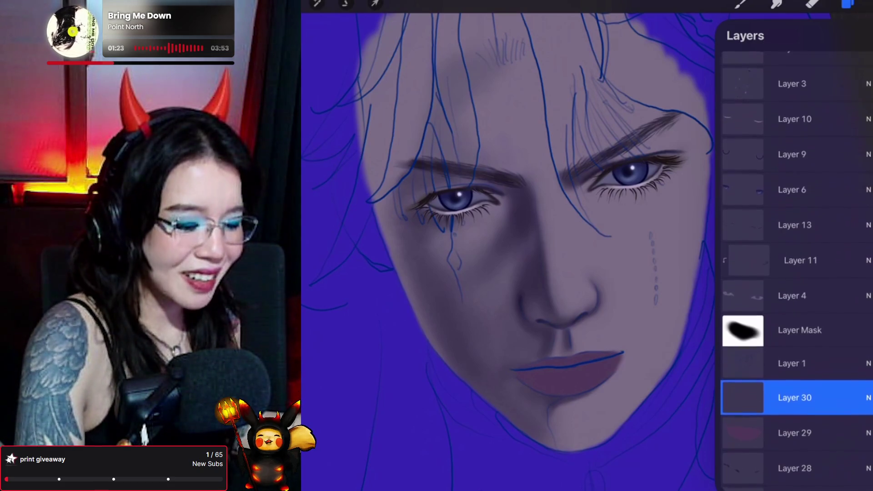
key(ctrl+shift+z)
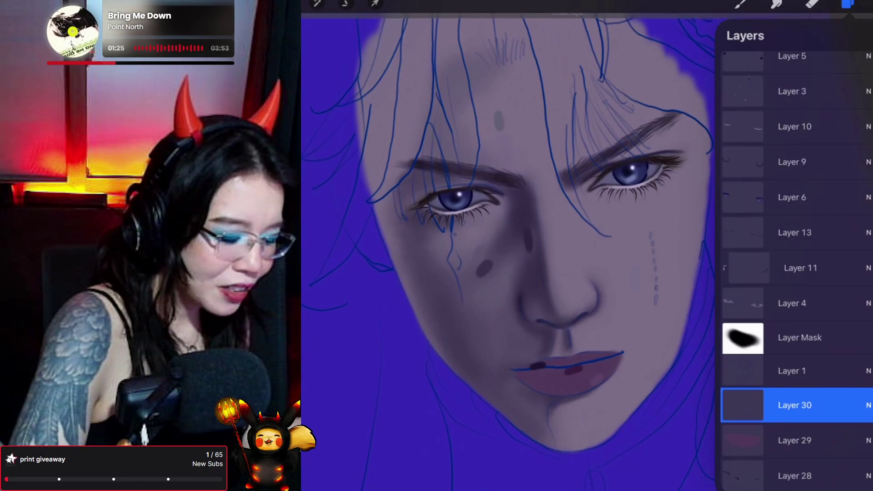
click(574, 349)
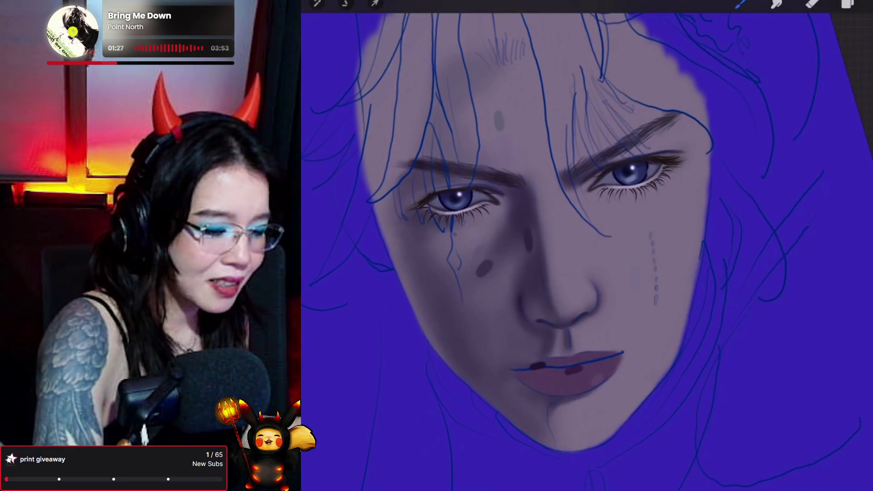
click(848, 5)
- Close the Layers list and return to the Brush tool
scroll(795, 264, up, 5)
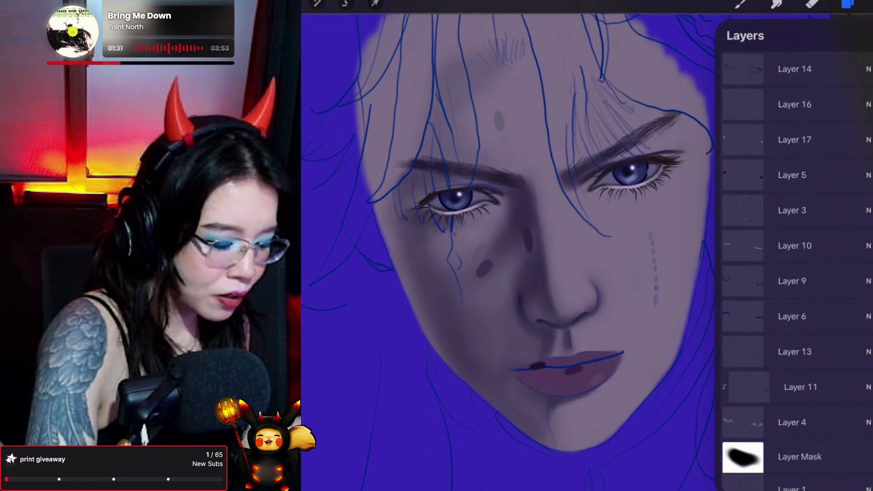
scroll(797, 264, up, 2)
scroll(796, 273, down, 4)
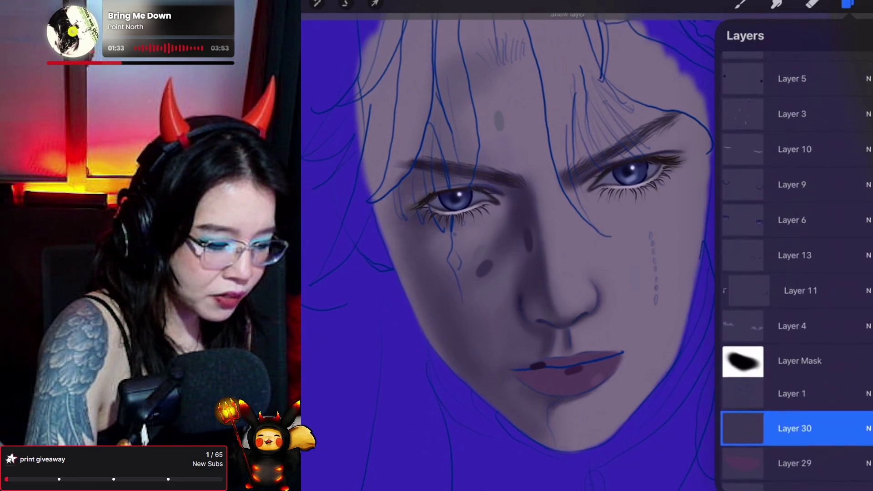
click(741, 5)
click(742, 5)
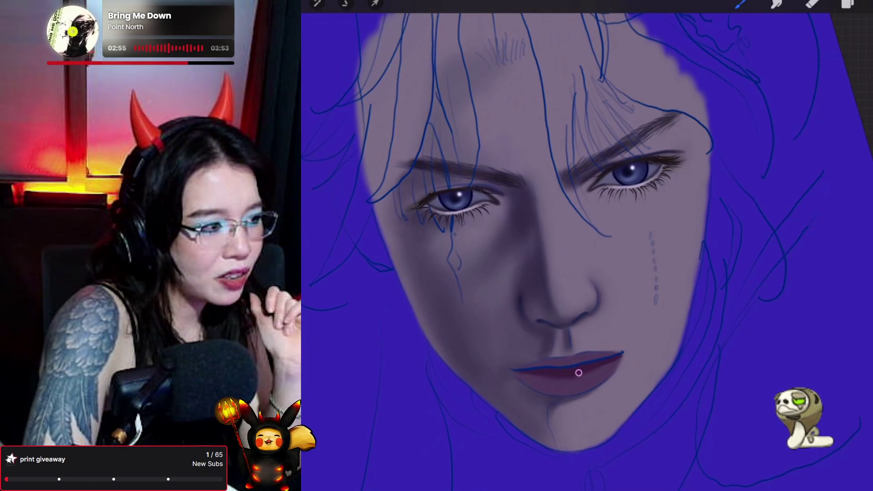
- Smudge the darker mauve into the lips, then add Layer 31 above Layer 30
click(776, 3)
click(776, 4)
click(776, 4)
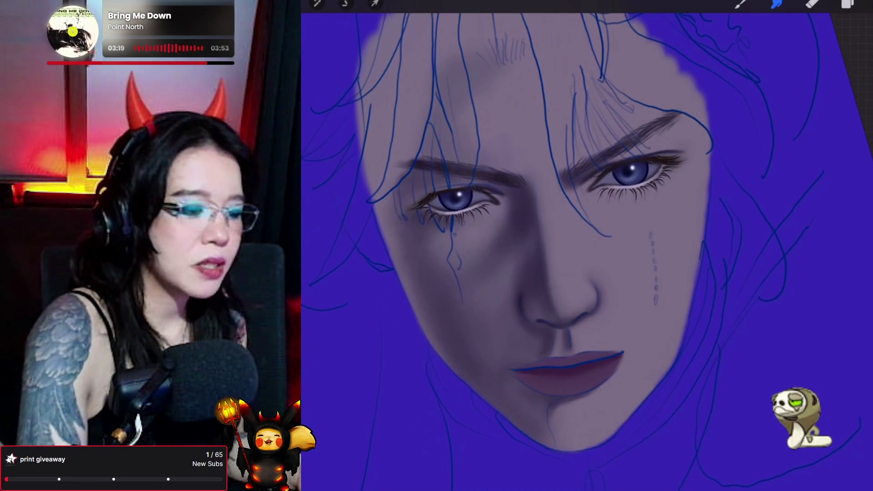
key(b)
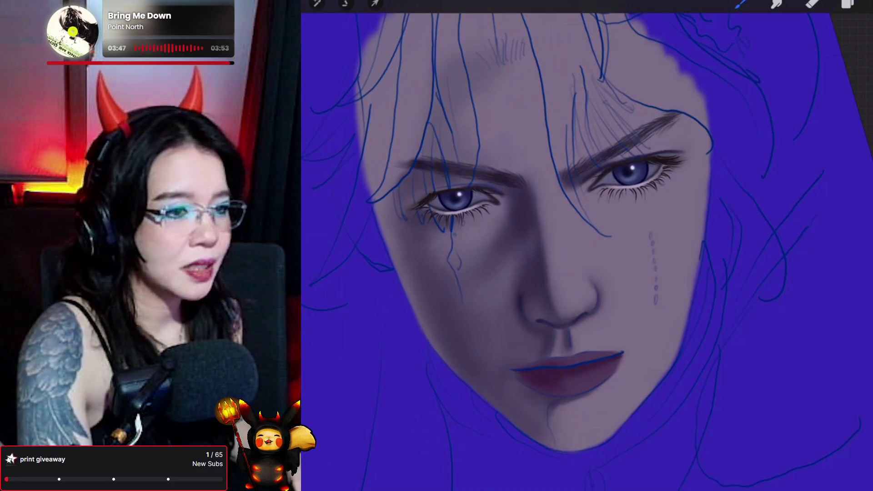
click(848, 3)
click(866, 35)
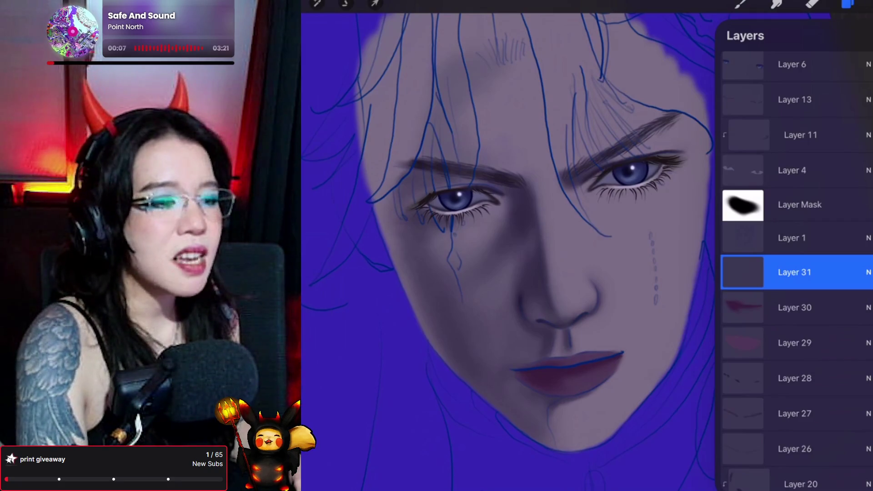
scroll(796, 273, up, 5)
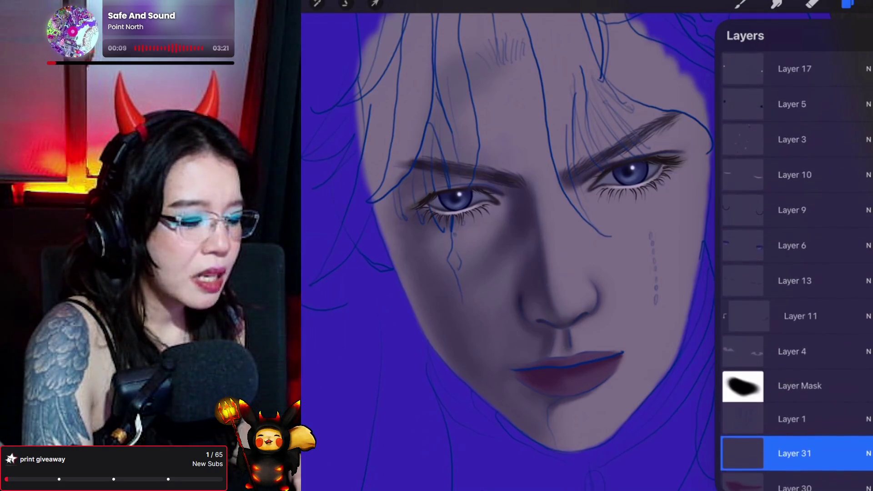
click(499, 121)
click(528, 241)
click(484, 268)
click(537, 344)
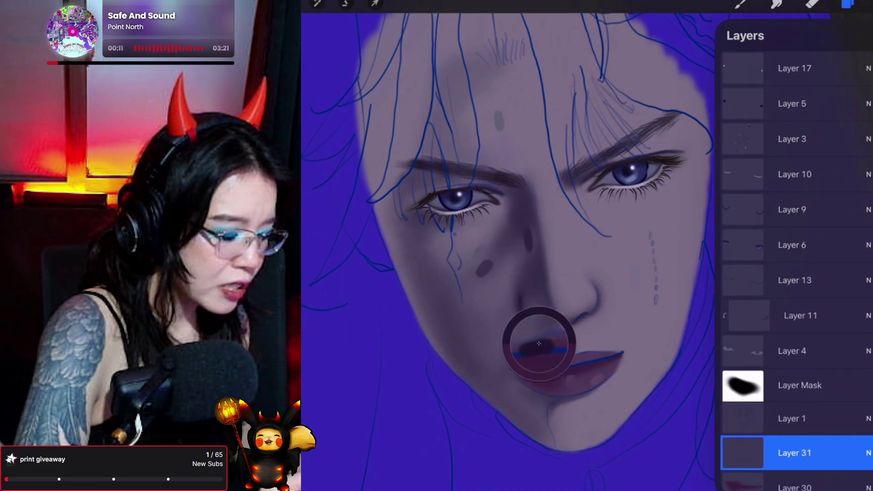
click(868, 453)
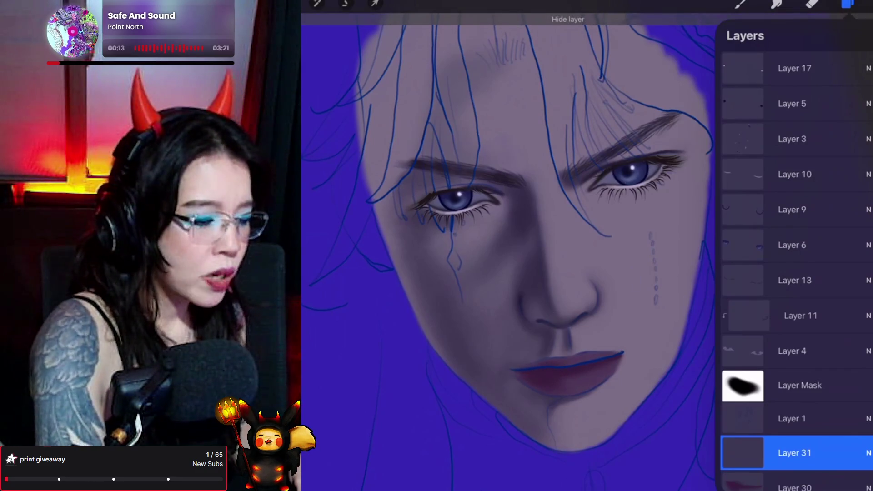
click(740, 3)
click(740, 3)
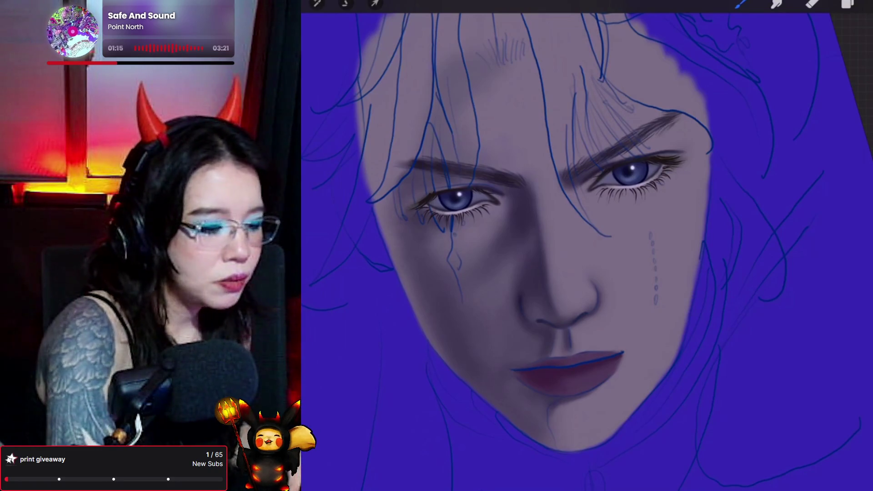
click(848, 3)
click(741, 3)
click(742, 4)
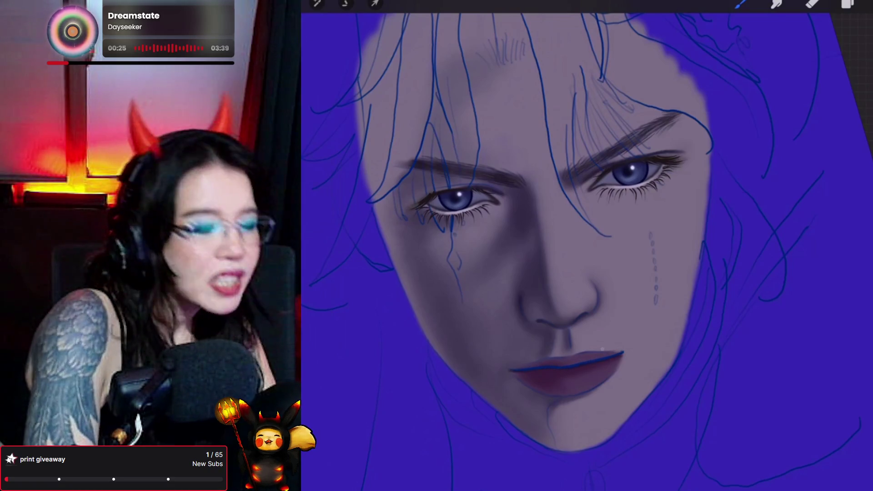
- On the Layer Mask, mask out the blue sketch line crossing the lips
click(847, 4)
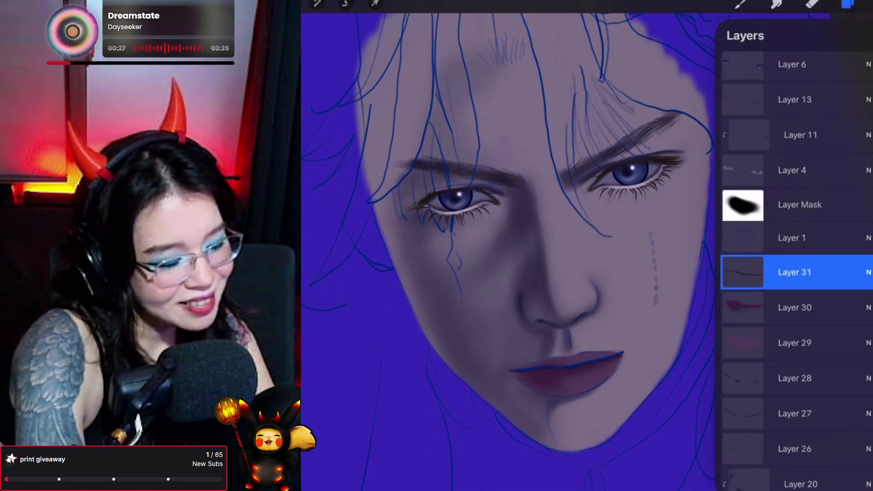
scroll(796, 273, up, 1)
click(800, 228)
click(740, 3)
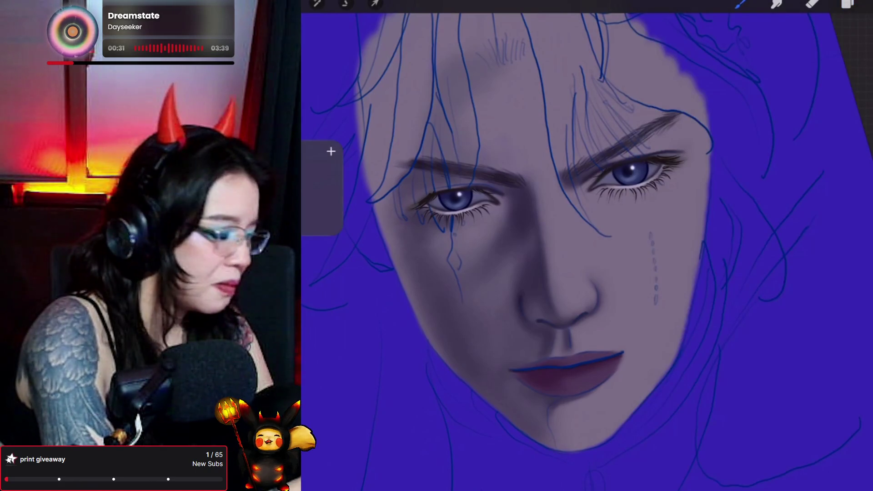
mouse_move(571, 362)
mouse_down()
mouse_move(512, 371)
mouse_move(593, 369)
mouse_move(611, 383)
mouse_move(619, 357)
mouse_move(581, 359)
mouse_up()
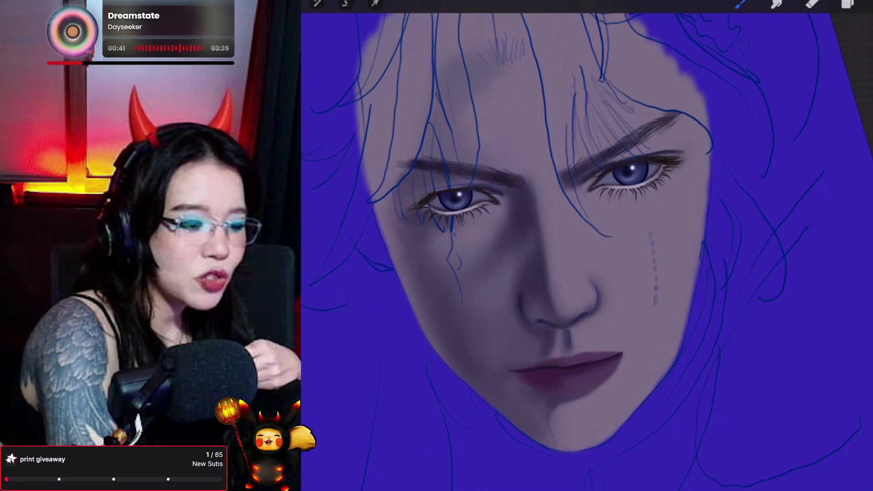
- Make Layer 31 the active layer and switch to the Smudge tool
click(848, 4)
scroll(795, 273, down, 2)
click(795, 267)
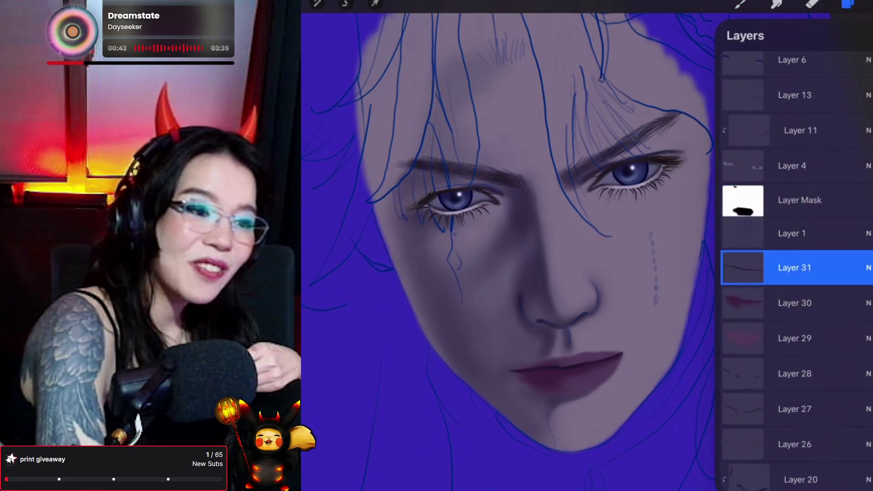
click(740, 3)
click(740, 4)
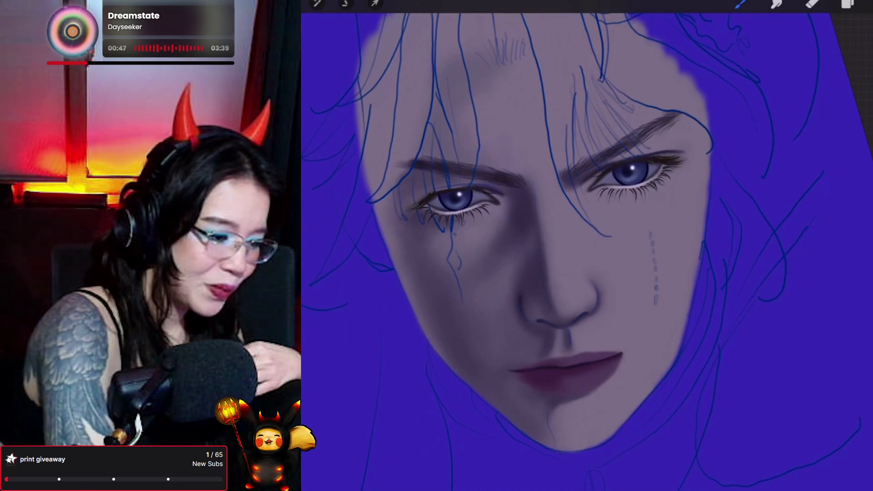
click(848, 4)
click(317, 4)
click(345, 4)
click(777, 3)
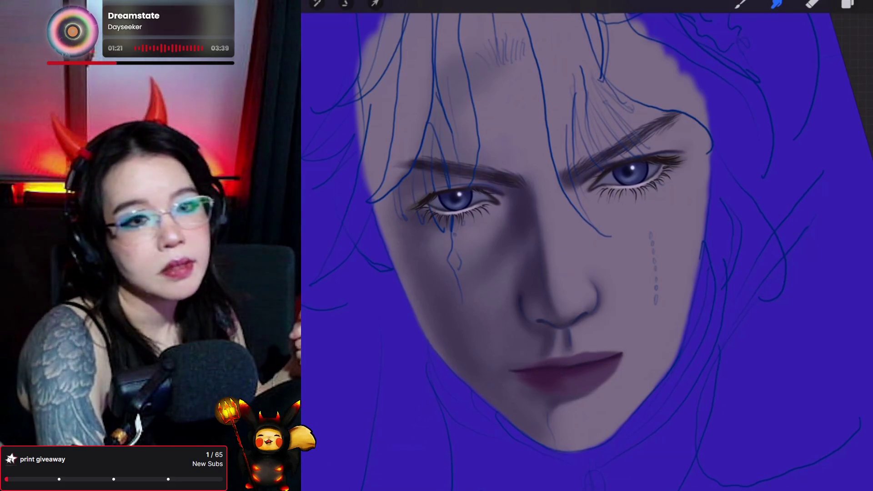
- Make Layer 32 the active layer and pick a brush for the Smudge tool
click(848, 4)
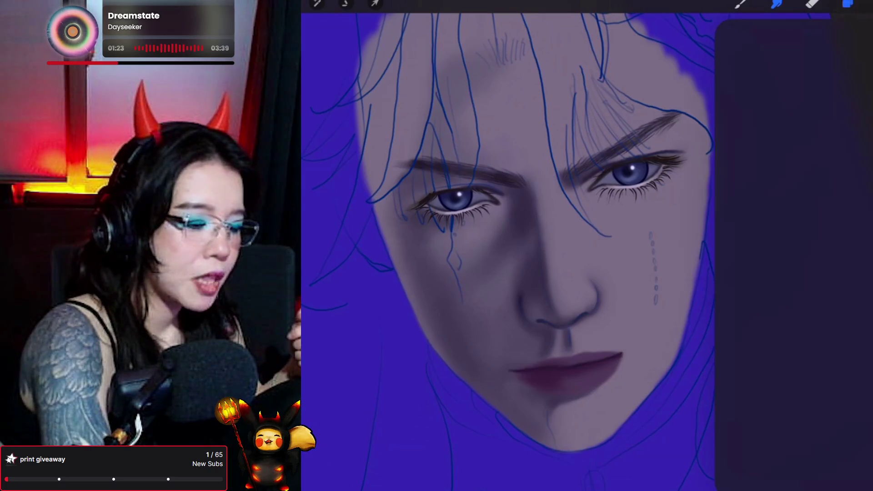
click(796, 308)
click(848, 4)
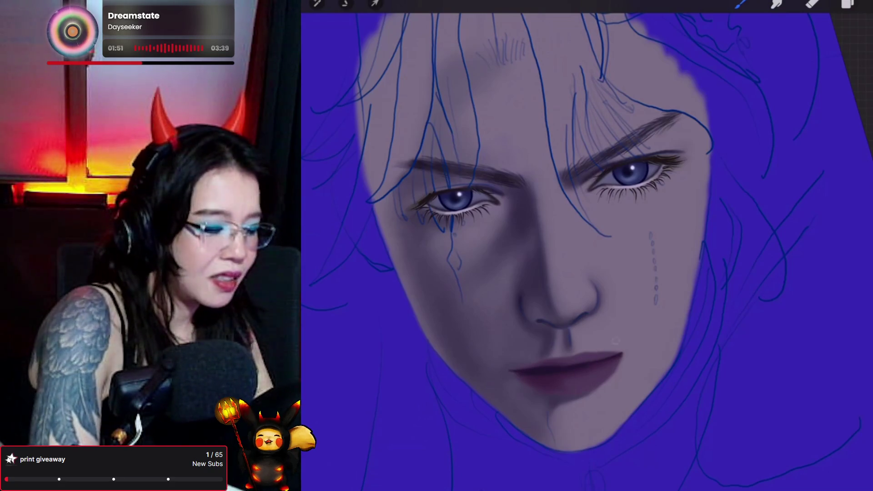
click(776, 3)
click(776, 3)
click(776, 3)
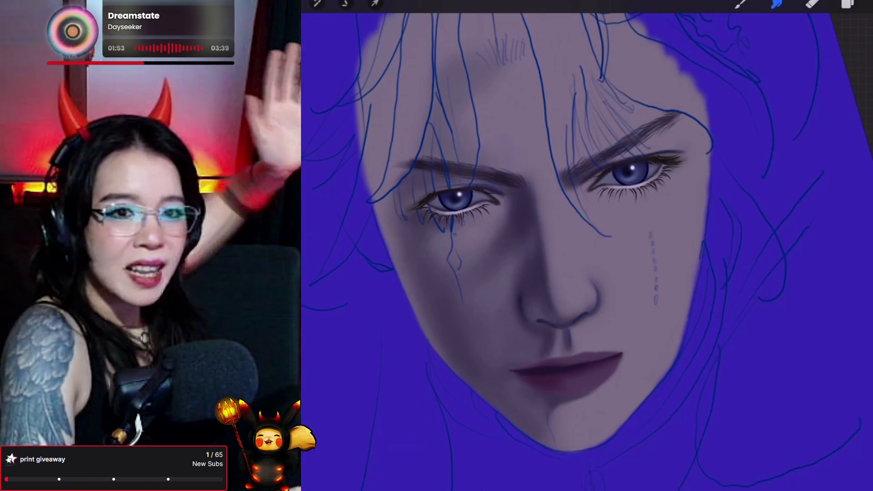
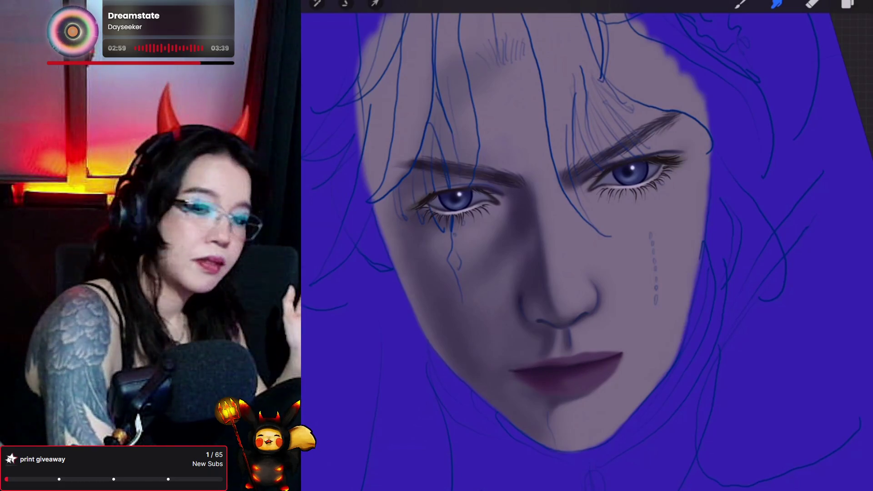
- Check the layer list and Brush Library, then switch from Smudge to the Brush tool
click(848, 4)
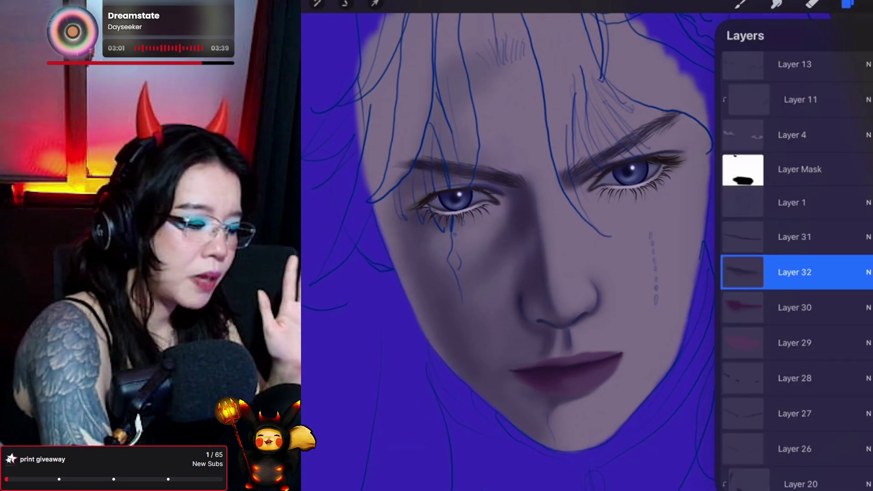
click(848, 4)
click(740, 4)
click(740, 4)
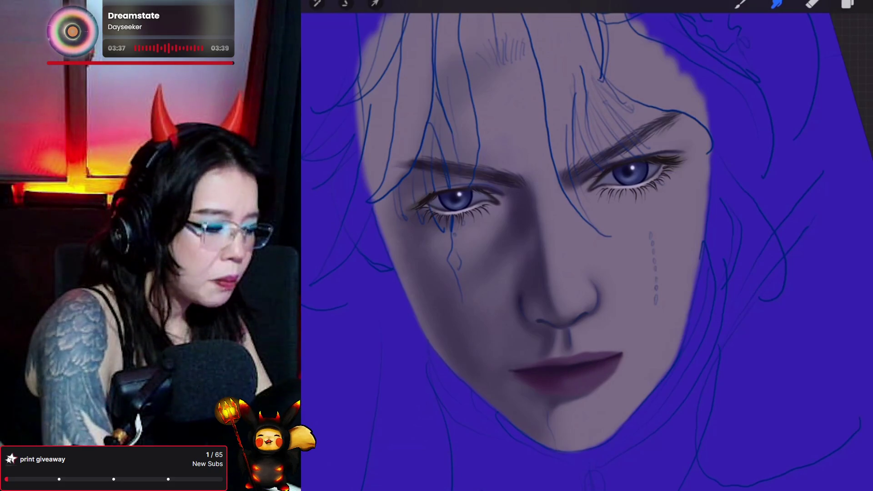
click(740, 4)
click(741, 3)
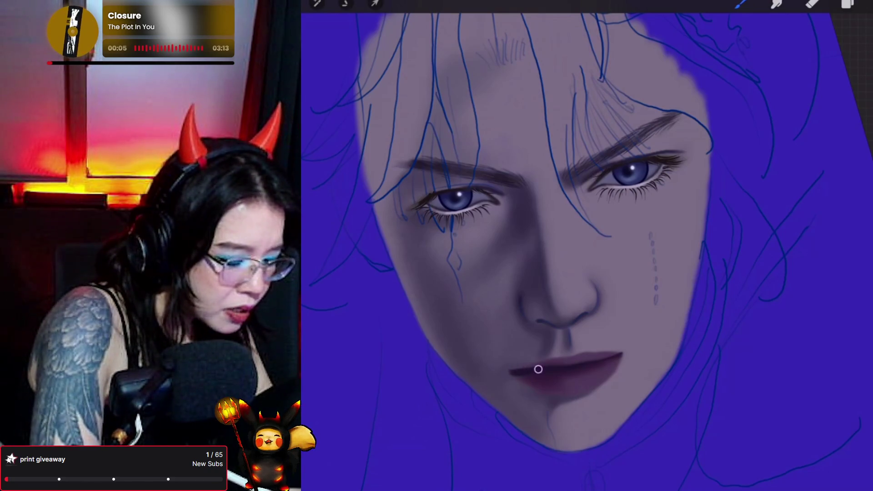
- Tilt the canvas, switch to Smudge with S, and show the layer list with Layer 33
drag(632, 169, 594, 153)
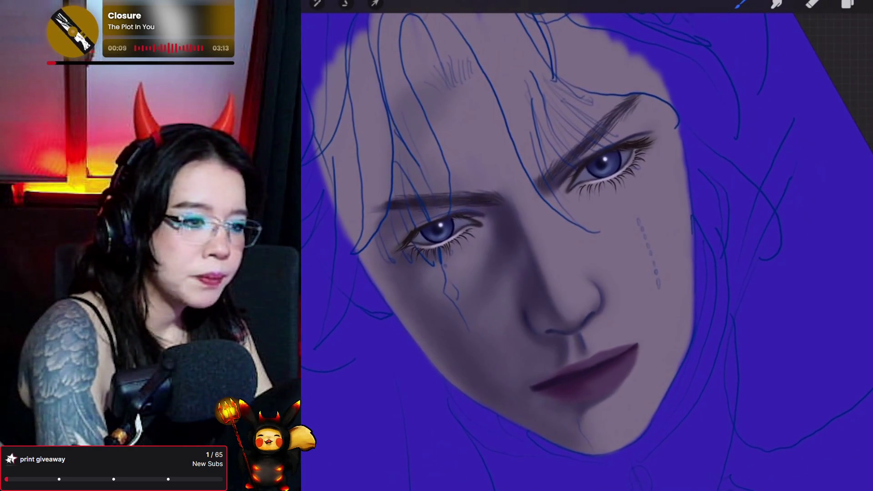
key(s)
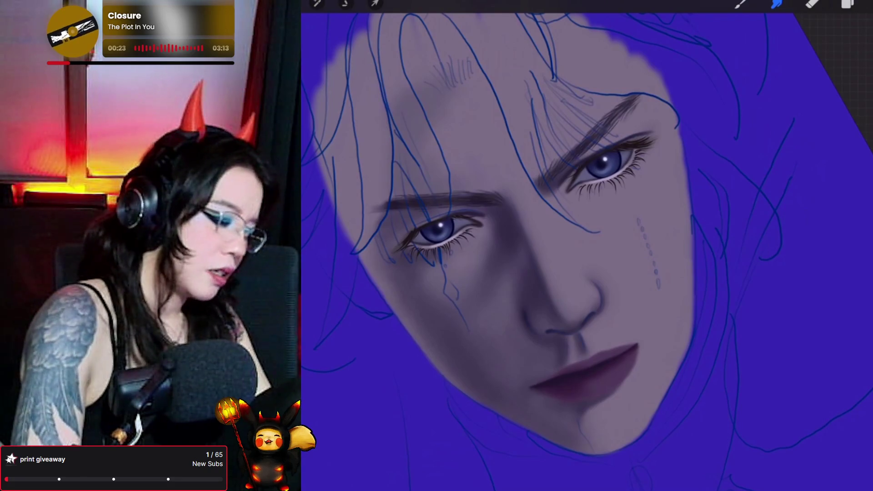
click(847, 4)
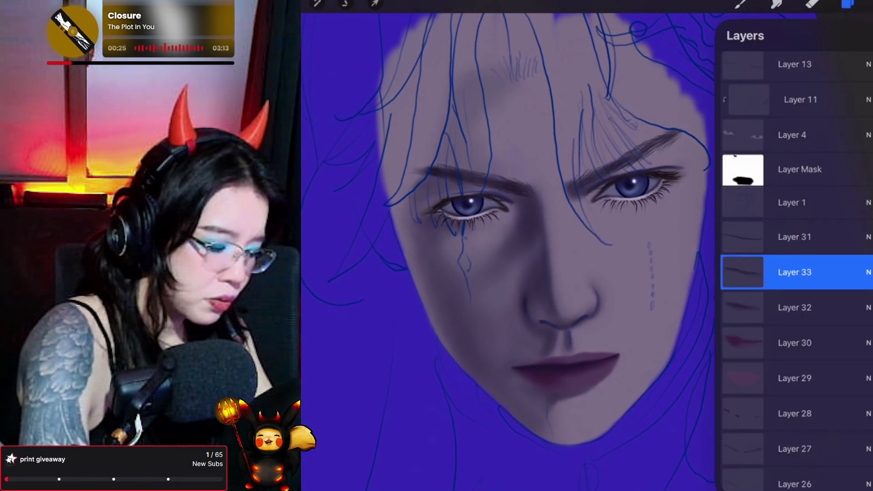
- Make Layer 29 active, pick a brush, and sample the lip colour
click(794, 379)
click(741, 4)
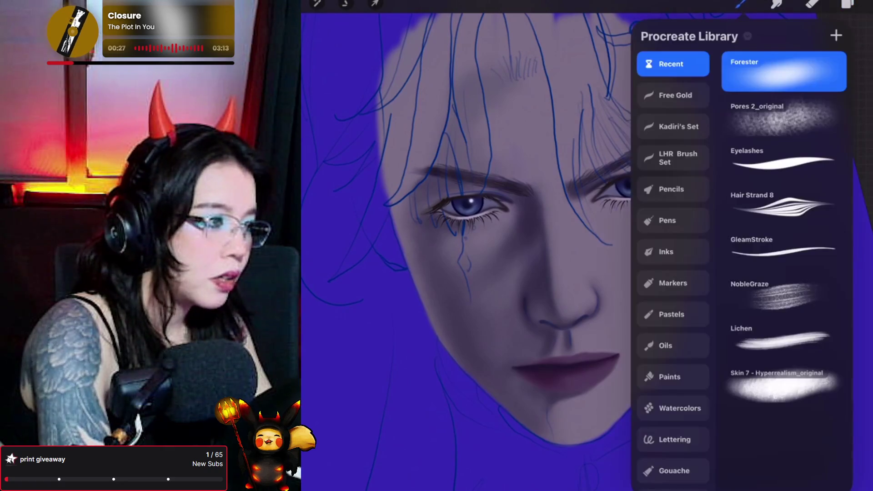
click(740, 4)
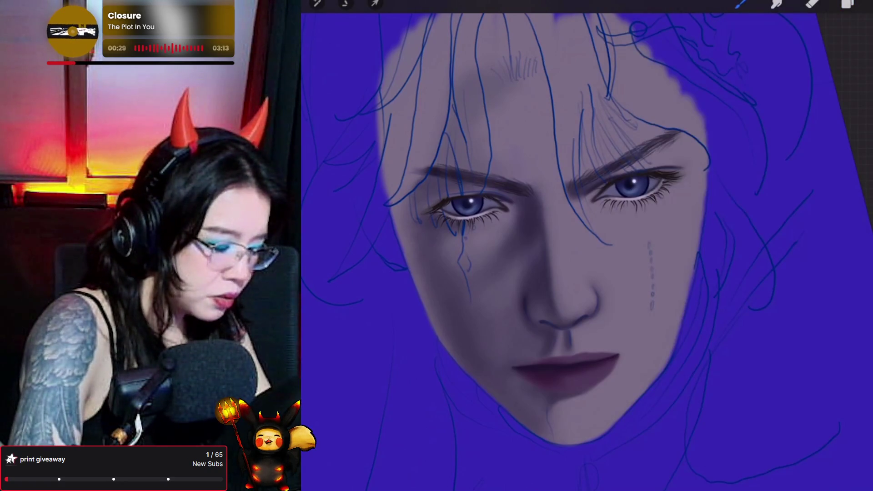
drag(580, 351, 579, 340)
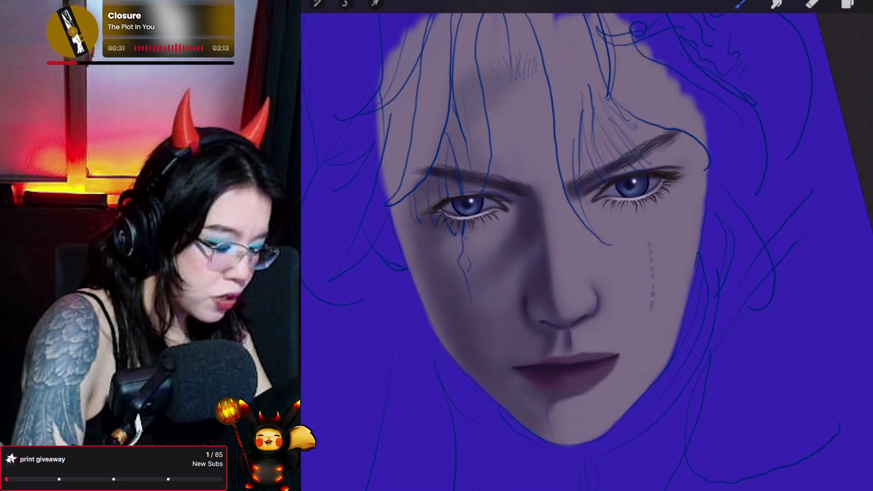
- Turn the face upright, toggle Eraser then back to Brush, and show the layer list
drag(469, 201, 459, 228)
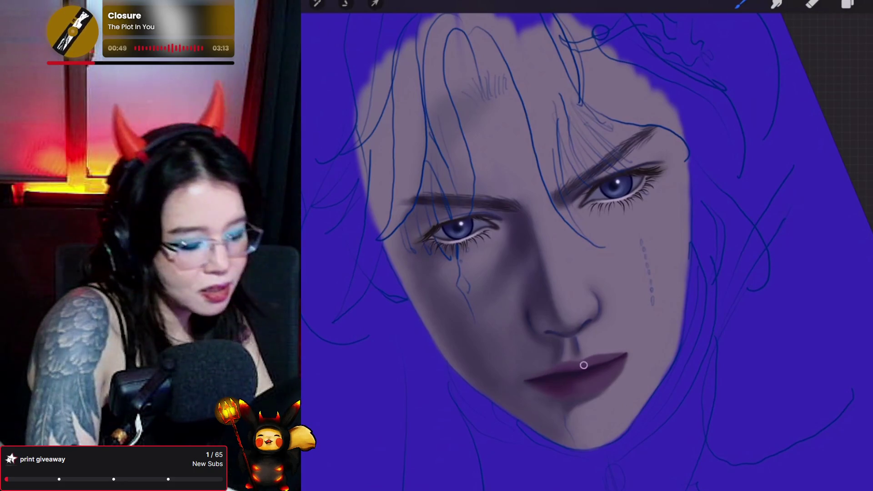
drag(561, 366, 538, 351)
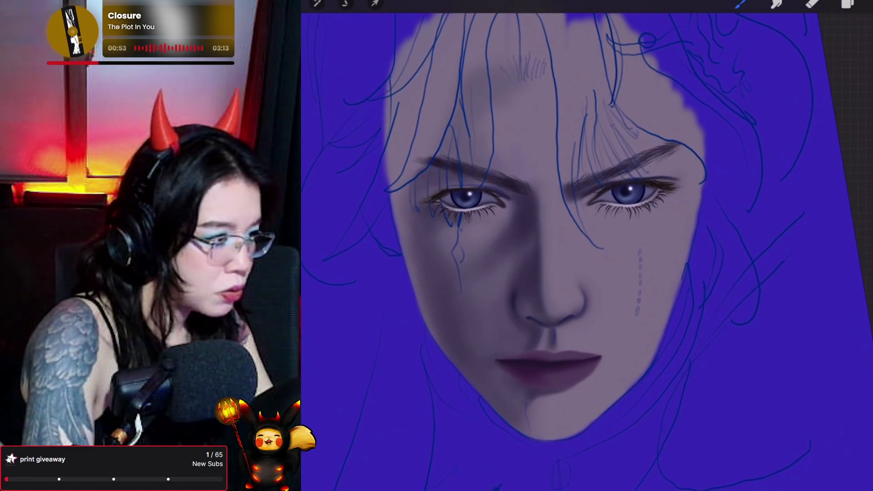
key(e)
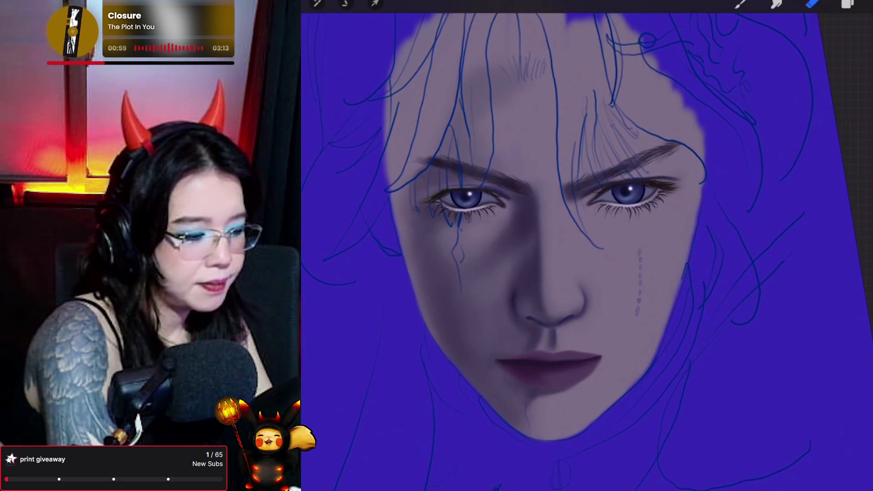
key(b)
drag(545, 227, 557, 241)
click(848, 4)
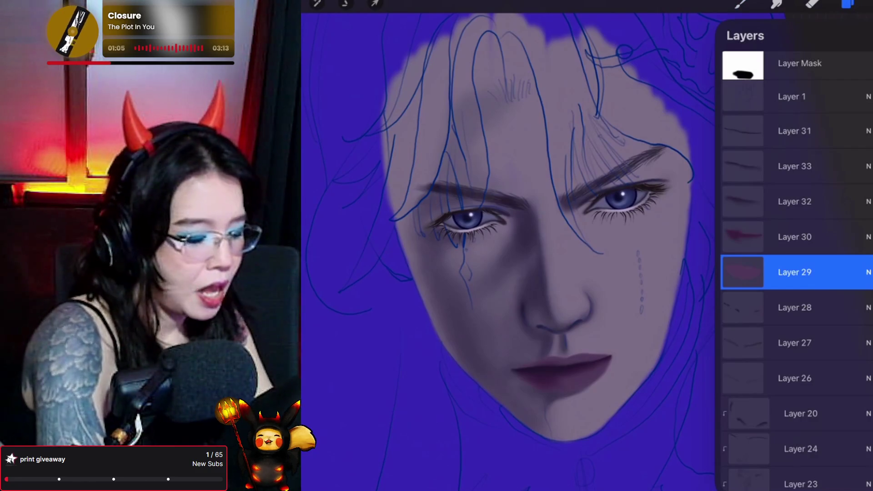
- Blend the lip shading on Layer 29 with Smudge, keeping the face upright and enlarged
key(s)
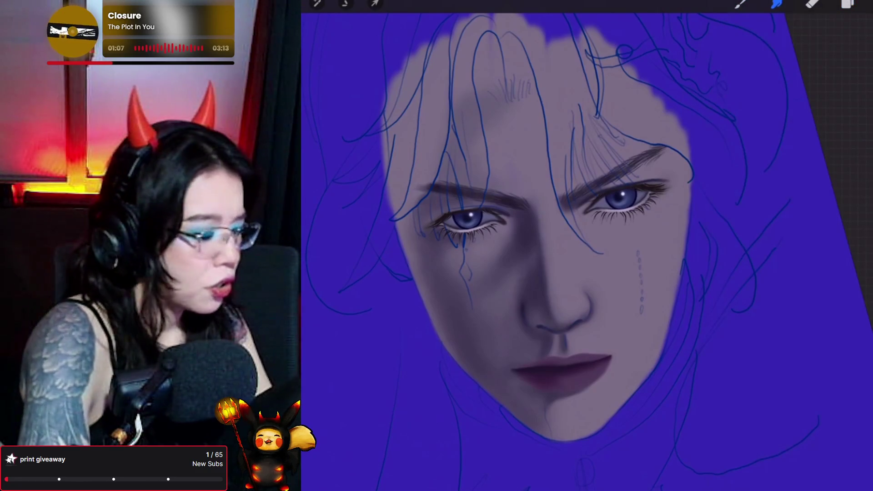
drag(545, 228, 532, 236)
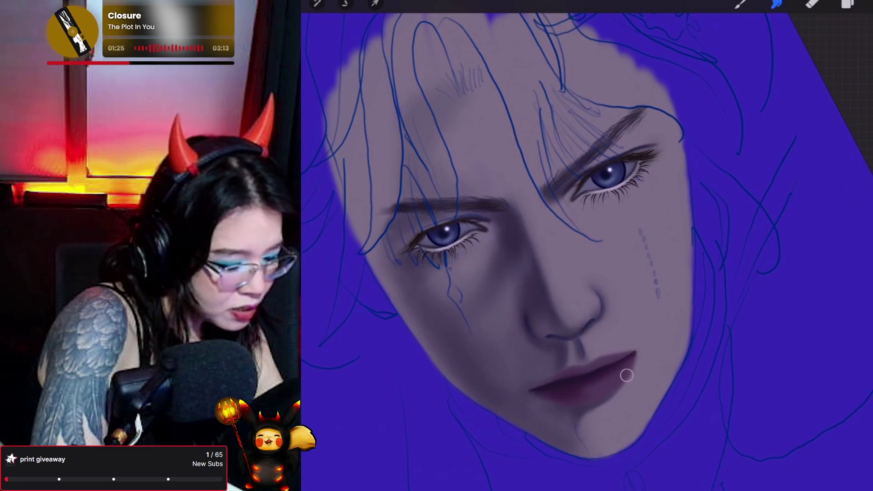
mouse_move(445, 232)
mouse_down()
mouse_move(468, 191)
mouse_move(477, 202)
mouse_up()
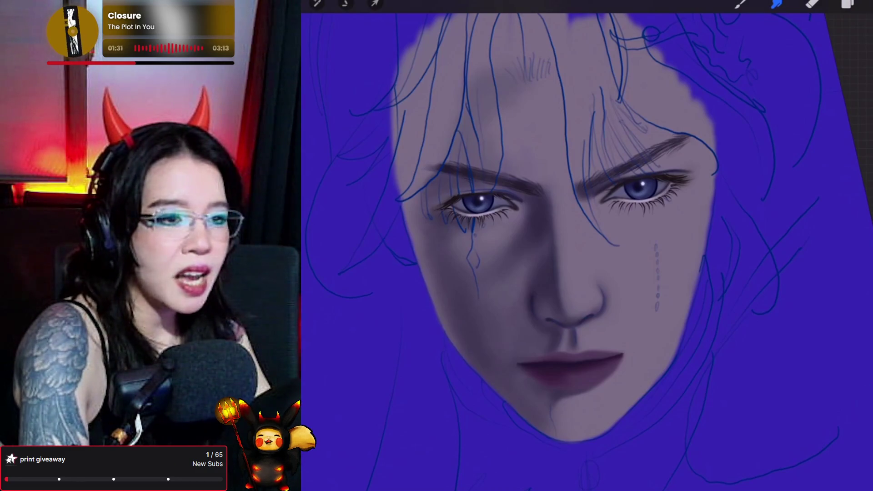
drag(568, 228, 566, 236)
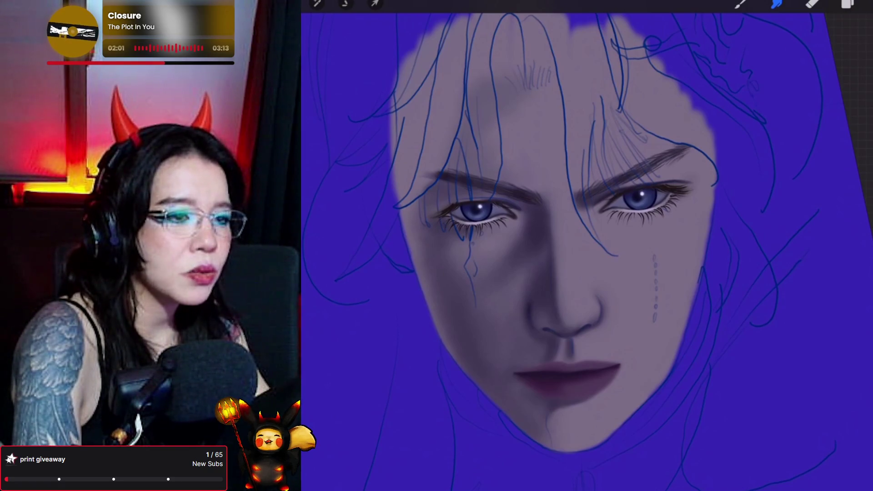
click(848, 4)
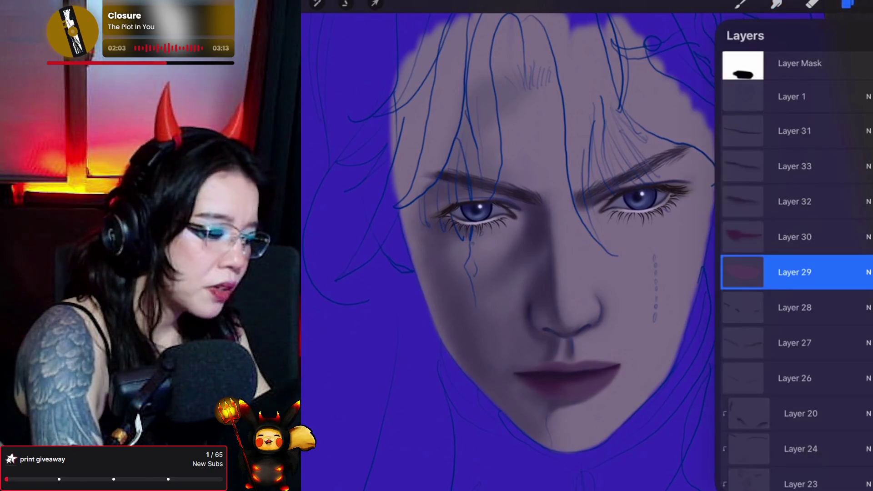
- Move Layer 34 up to just below Layer 1 and return to the brush
mouse_move(795, 272)
mouse_down()
mouse_move(796, 121)
mouse_move(795, 128)
mouse_up()
click(740, 3)
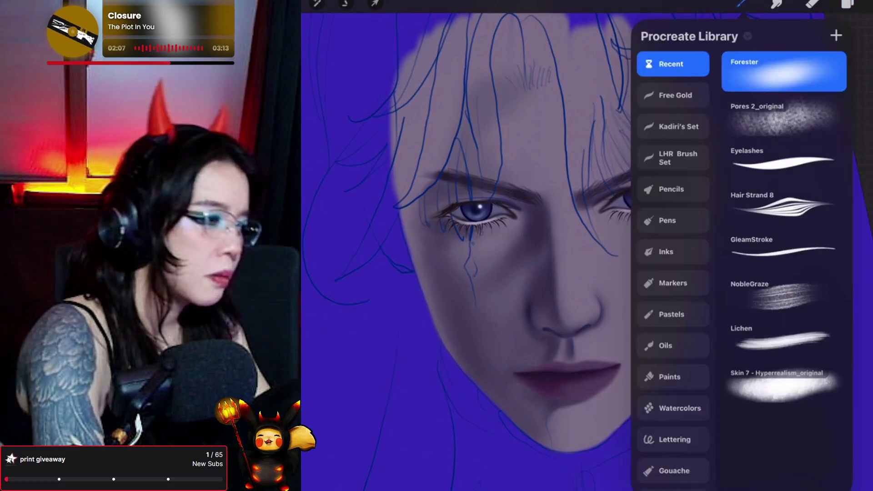
click(740, 3)
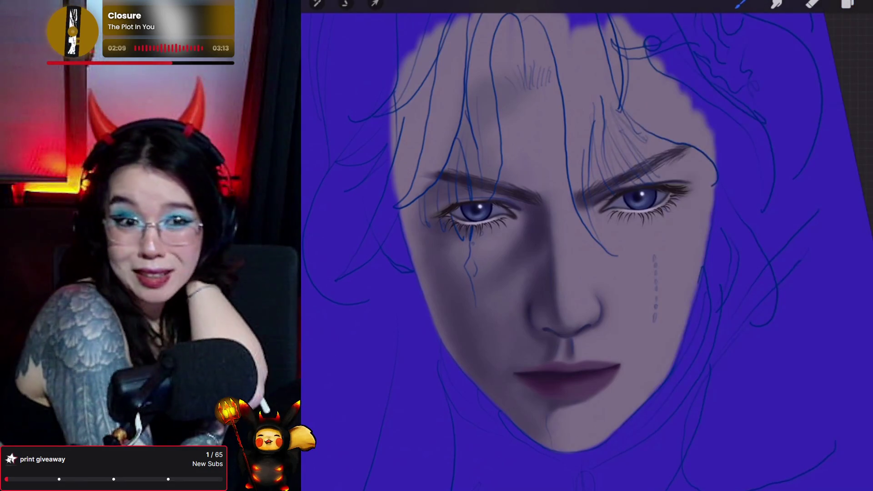
click(546, 249)
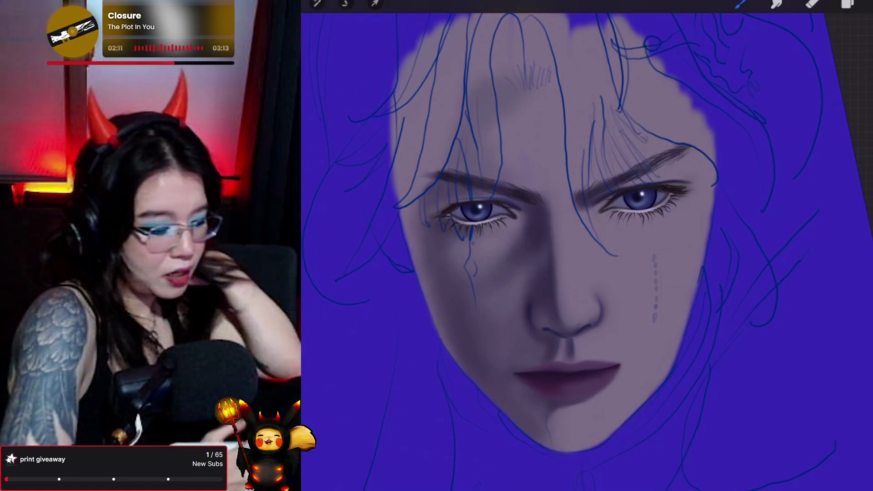
- Sample the lip colour, fine-tune it in the colour picker, and pick a recent brush
click(584, 364)
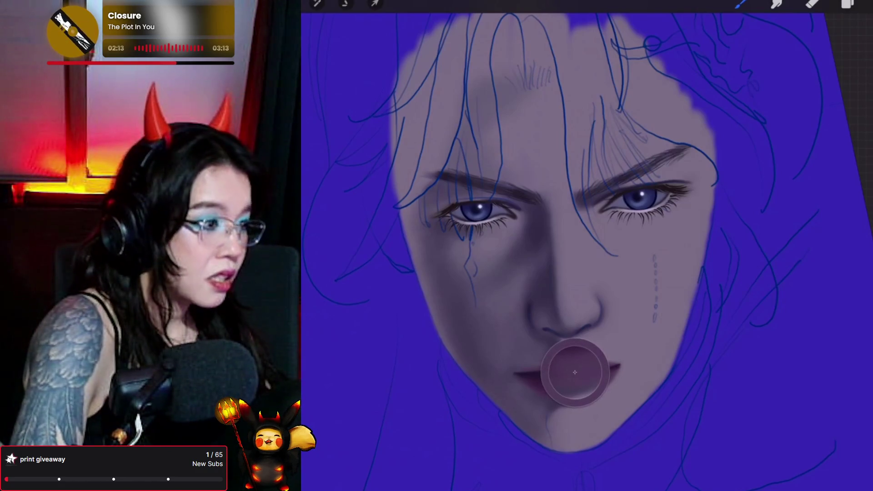
click(866, 5)
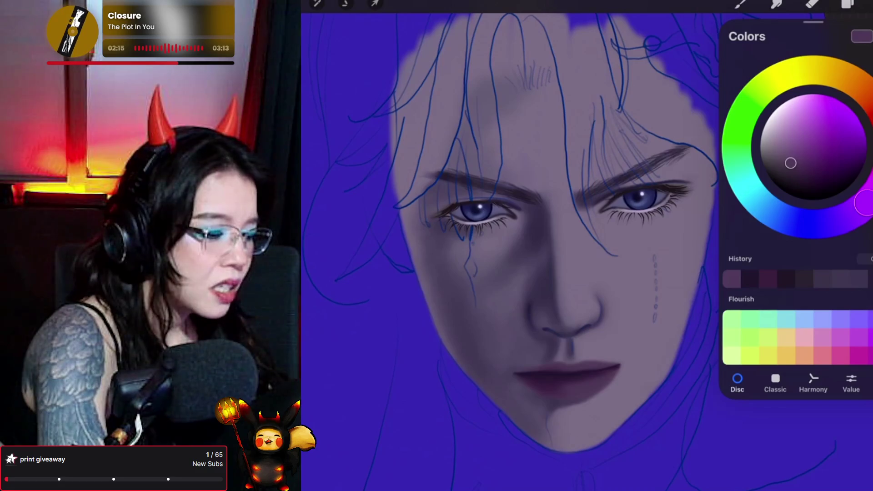
click(790, 137)
click(741, 4)
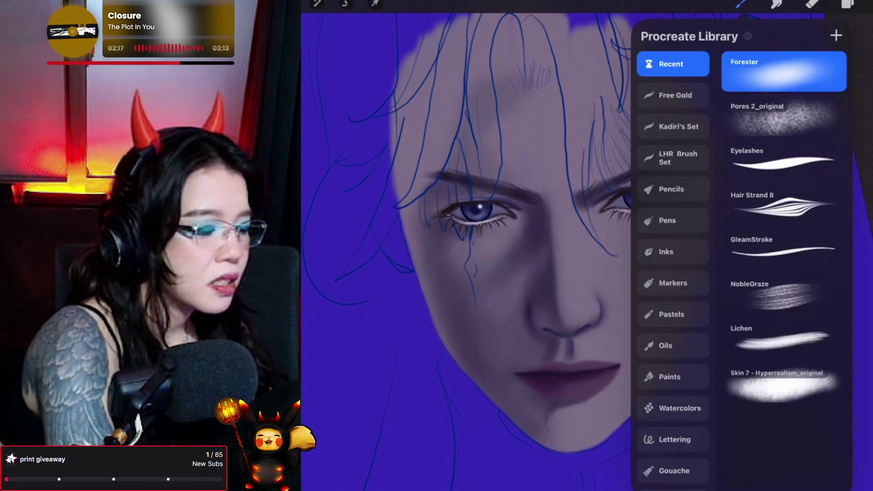
click(741, 4)
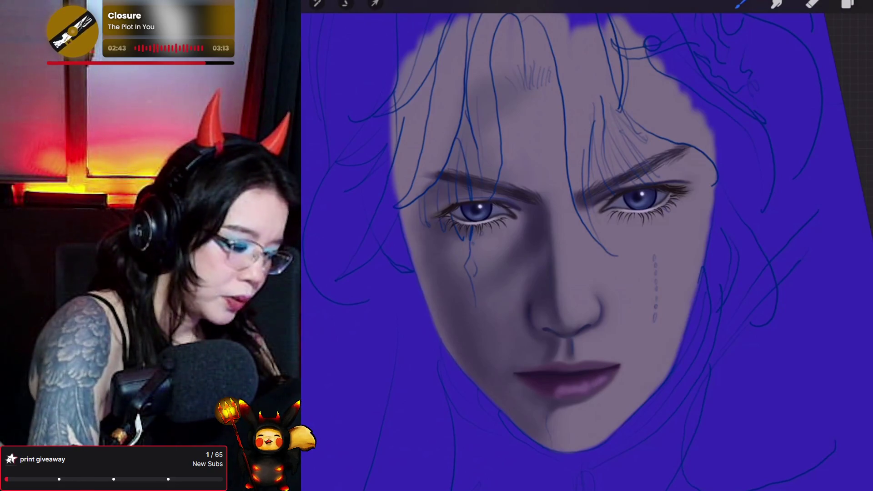
- Set the painting colour to light purple on the colour disc and pick a lip brush
click(864, 4)
click(780, 135)
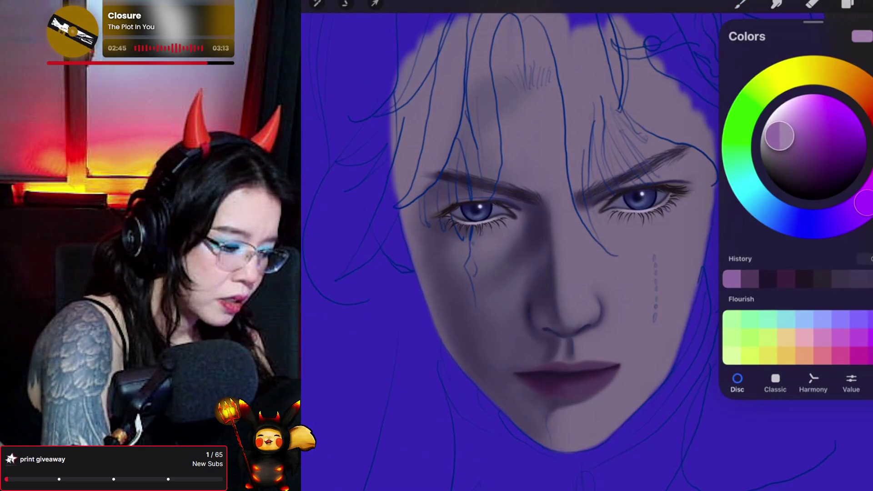
click(741, 4)
click(741, 4)
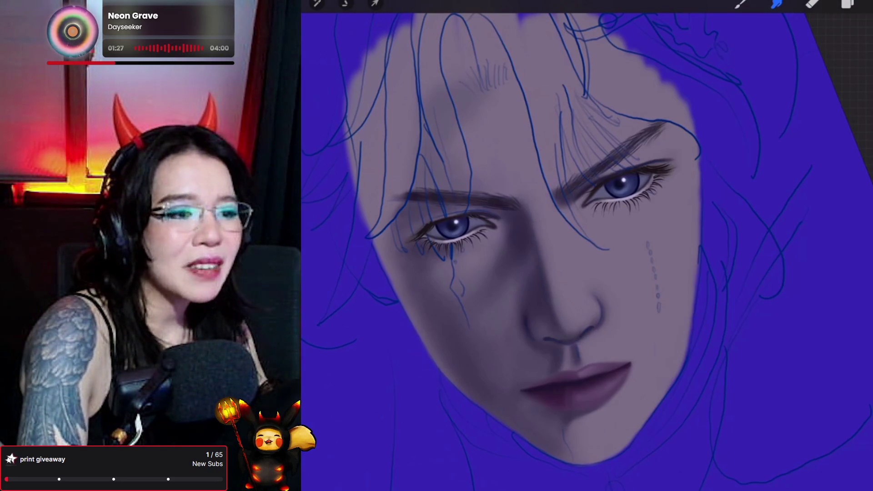
- Sample the lip colour and blend the upper lip, alternating between Brush and Smudge
key(b)
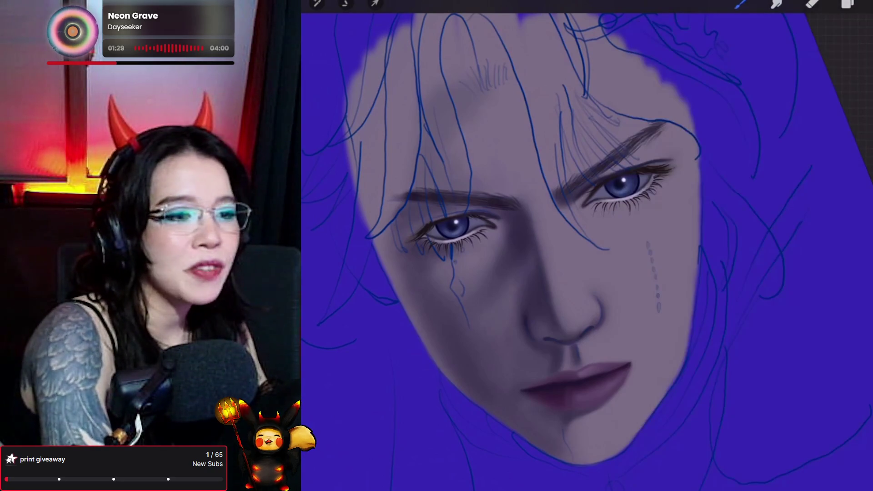
scroll(564, 237, right, 1)
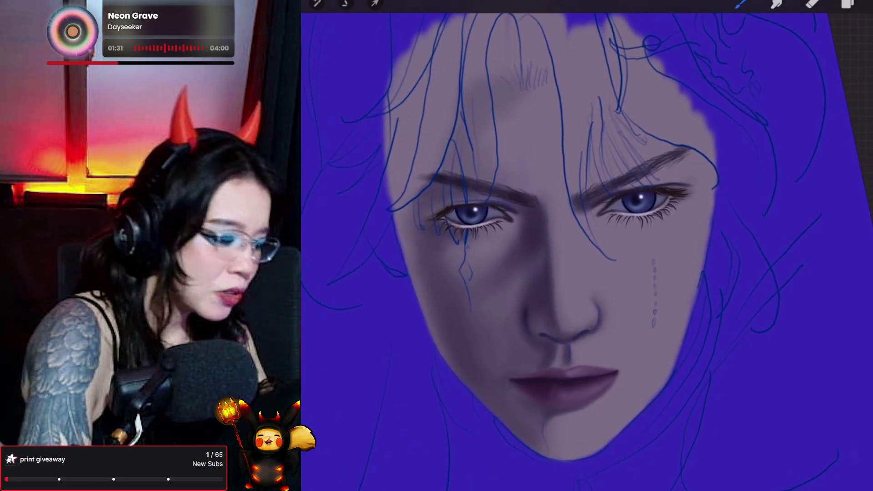
click(541, 369)
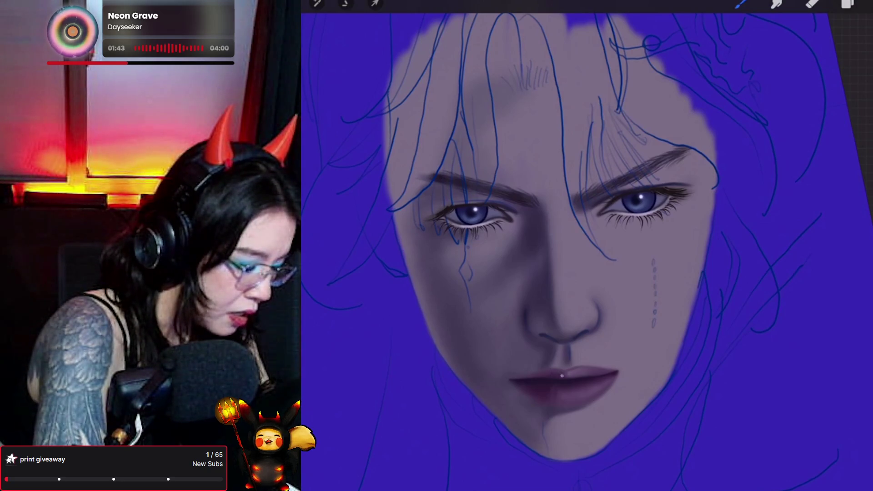
key(s)
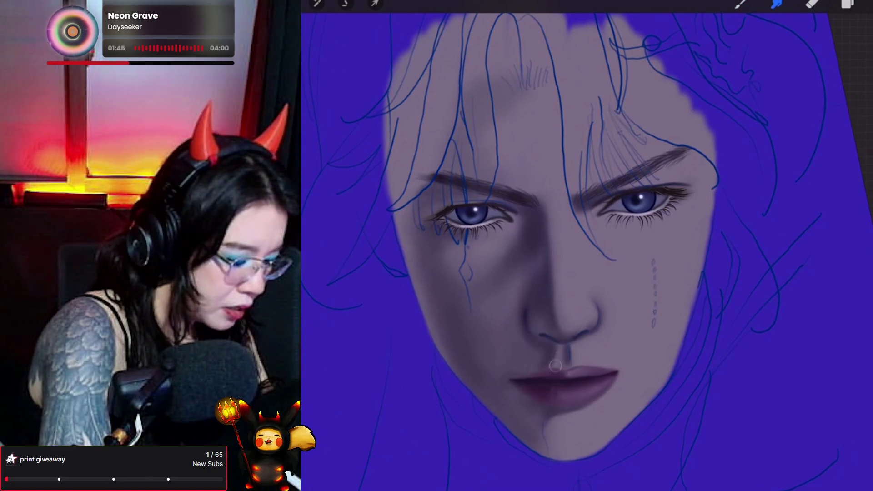
mouse_move(559, 371)
mouse_down()
mouse_move(561, 383)
mouse_move(555, 369)
mouse_up()
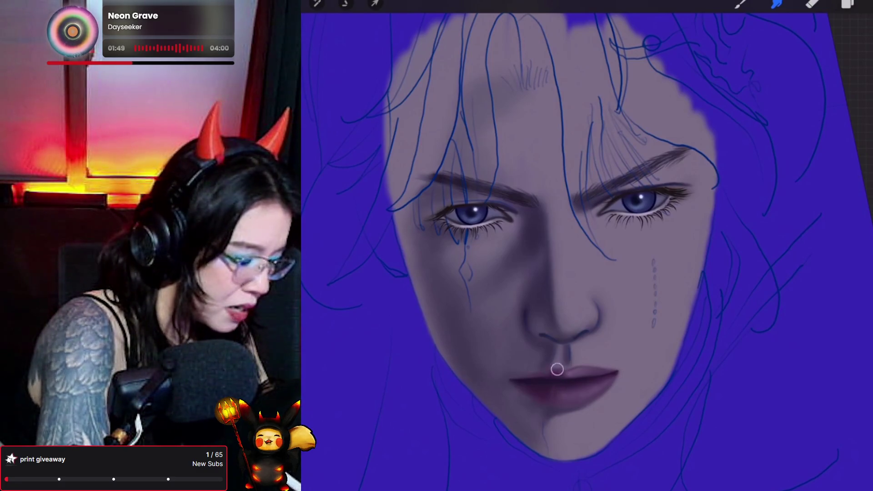
key(b)
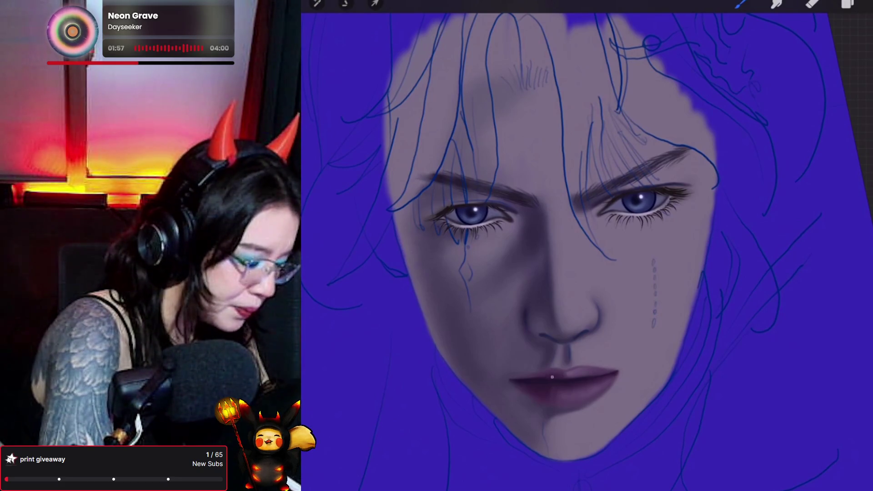
key(s)
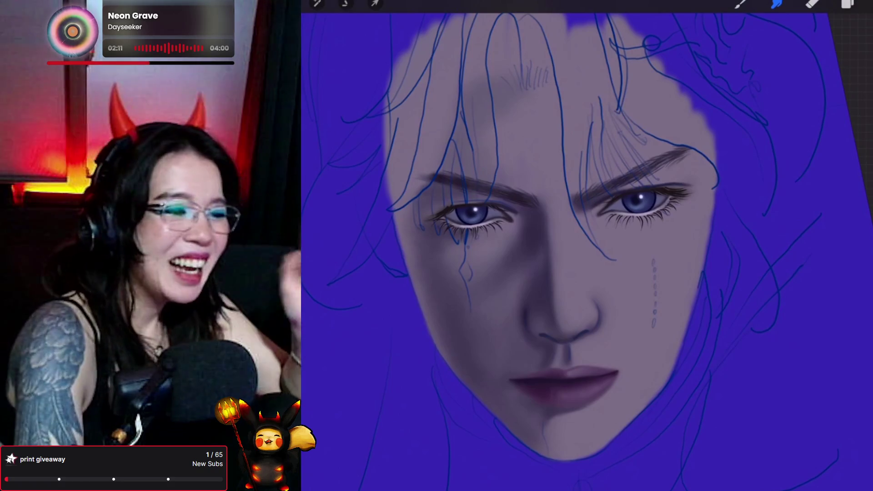
key(b)
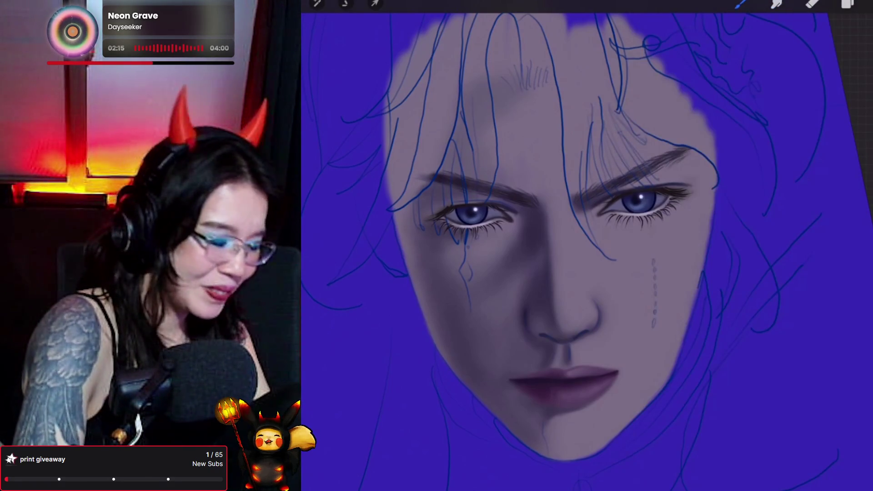
scroll(545, 250, up, 2)
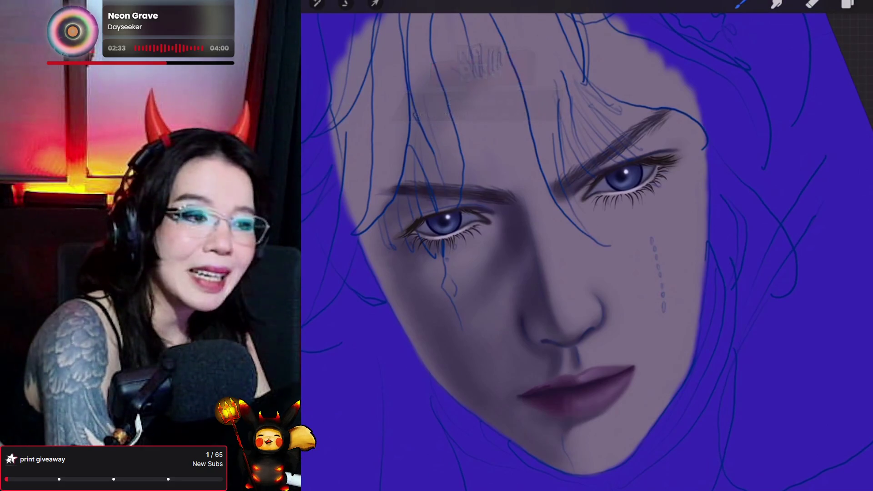
key(s)
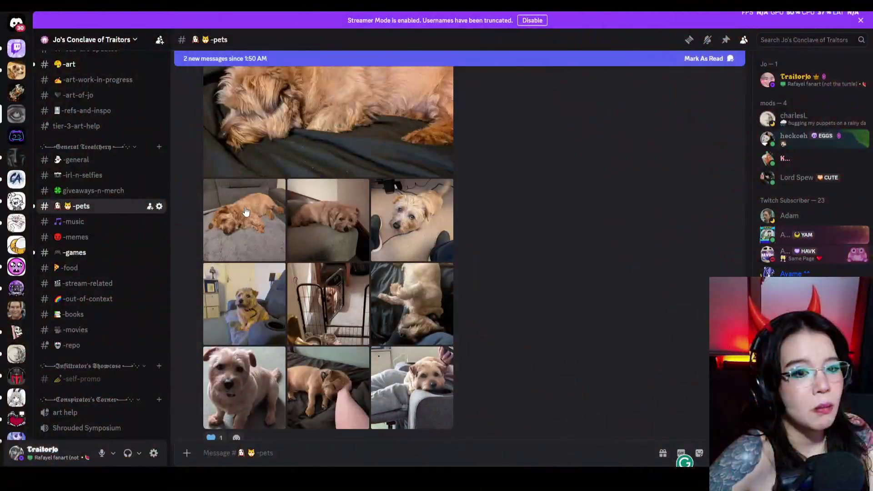
- Open a pets-channel dog photo, page forward to the dog-in-pen photo, and close it
click(397, 226)
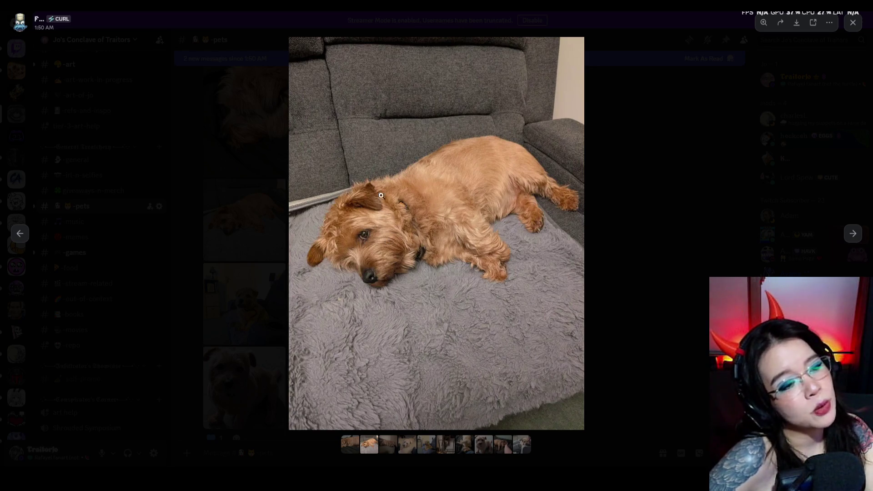
click(860, 236)
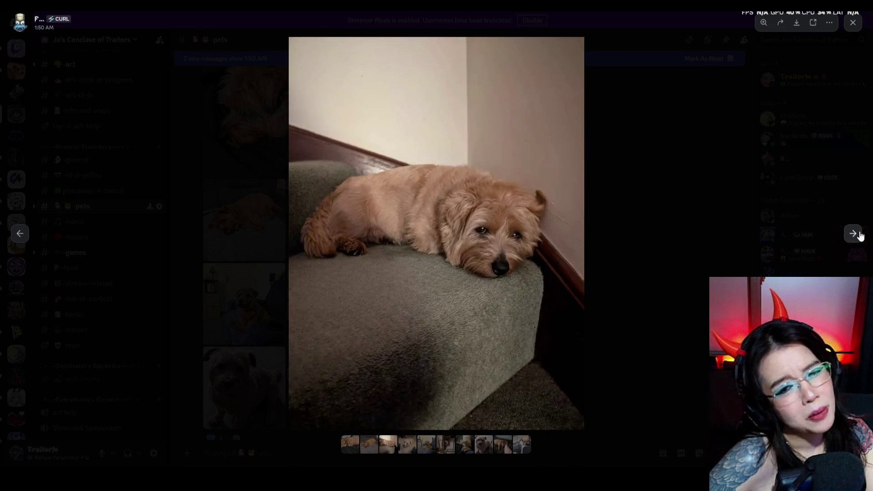
click(859, 236)
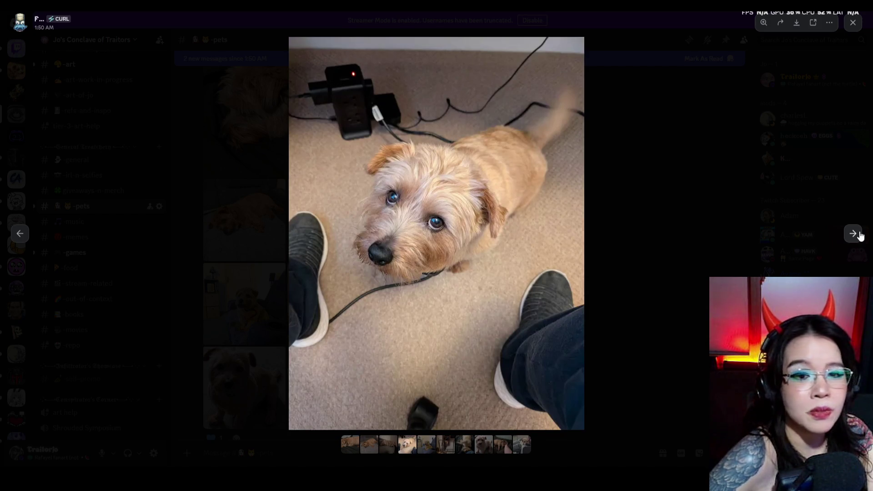
click(859, 235)
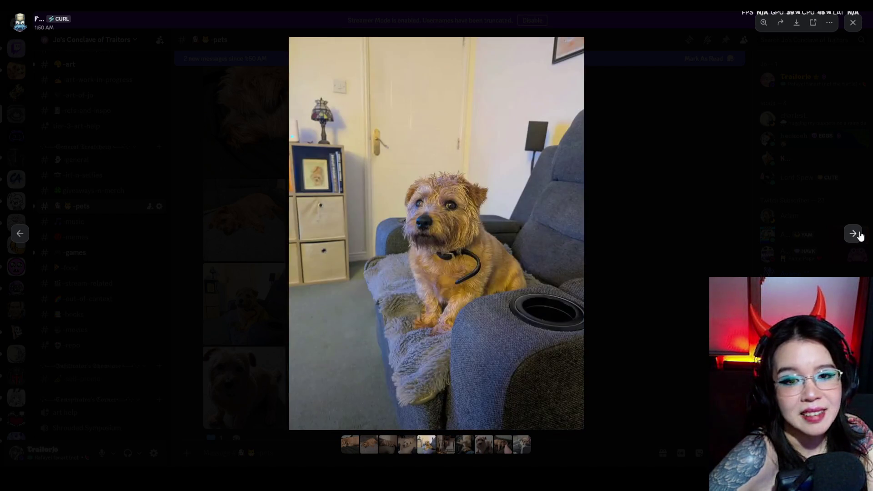
click(859, 235)
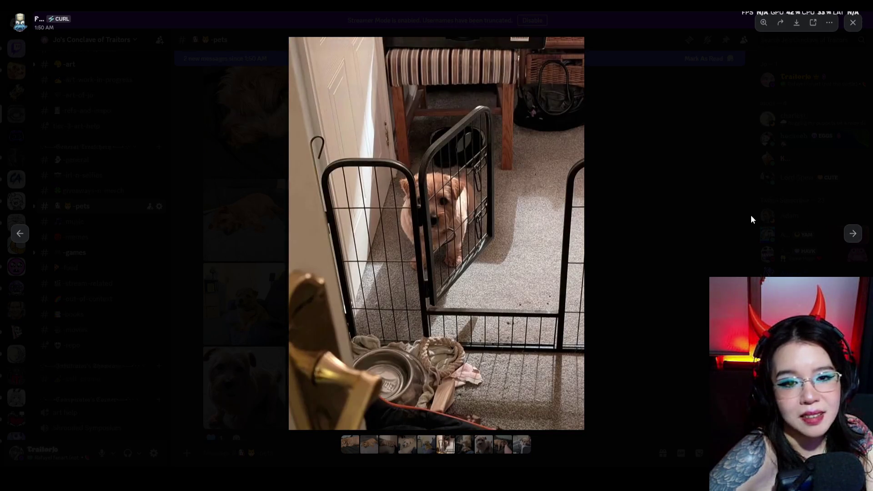
click(699, 204)
- View another dog photo, then page through the rescue dog's four photos
scroll(563, 219, down, 3)
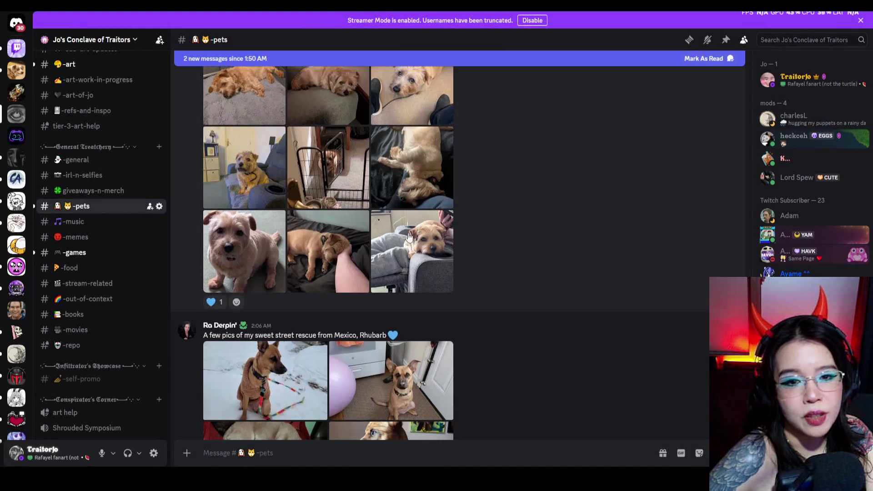
click(357, 238)
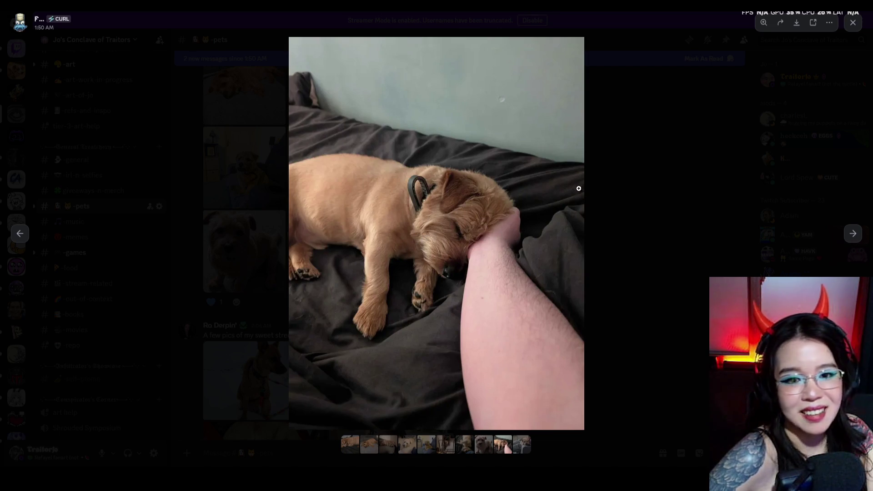
click(614, 199)
scroll(440, 240, down, 2)
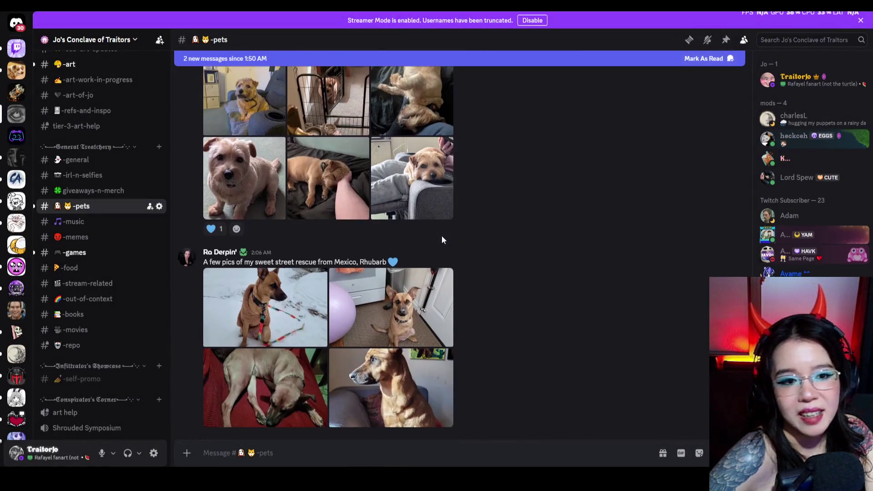
click(236, 295)
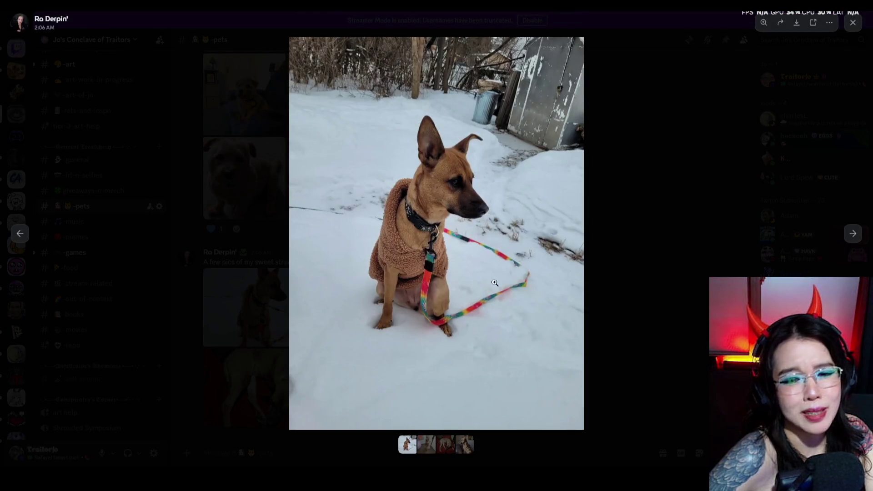
click(851, 233)
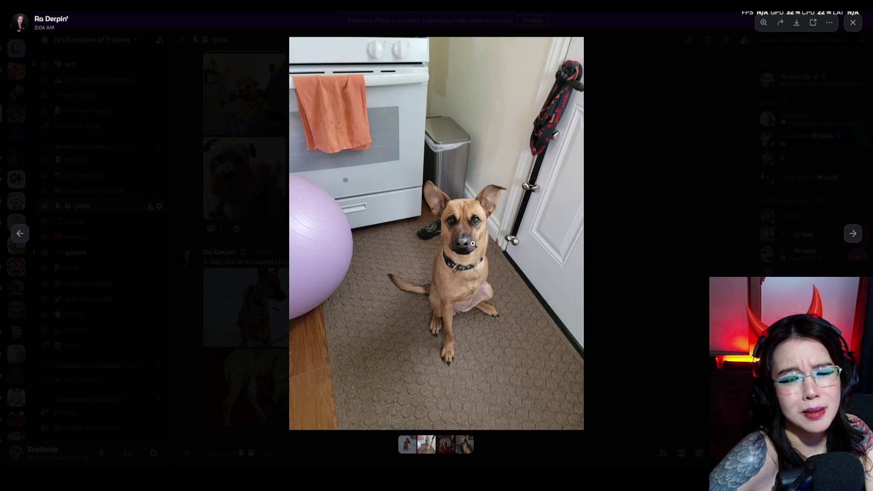
click(854, 234)
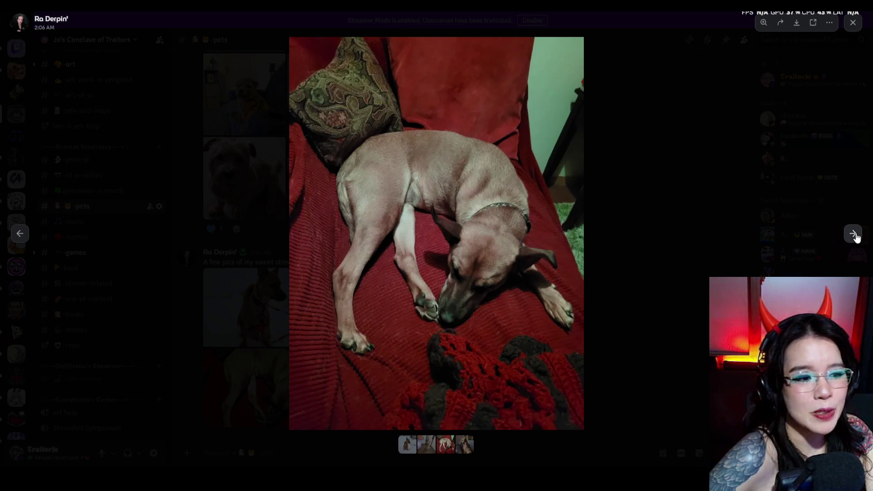
click(854, 235)
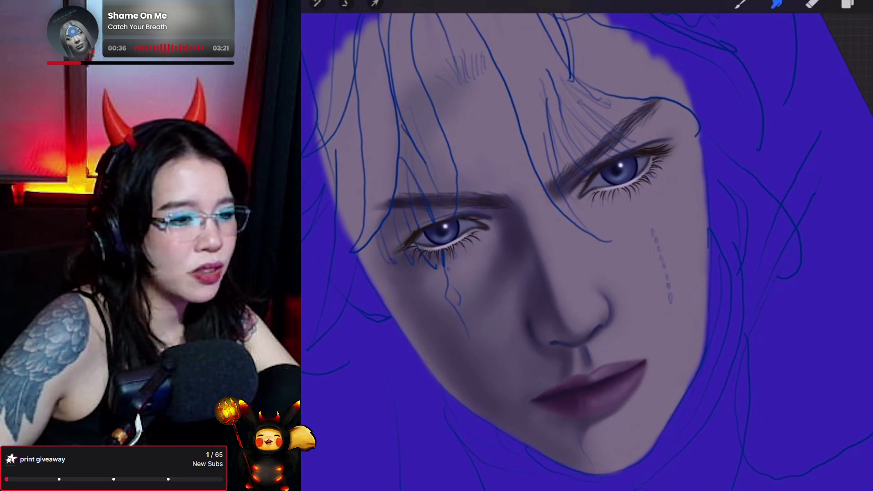
- Sample the lip colour, undo a failed stroke, switch to Eraser, and level the eyes
key(e)
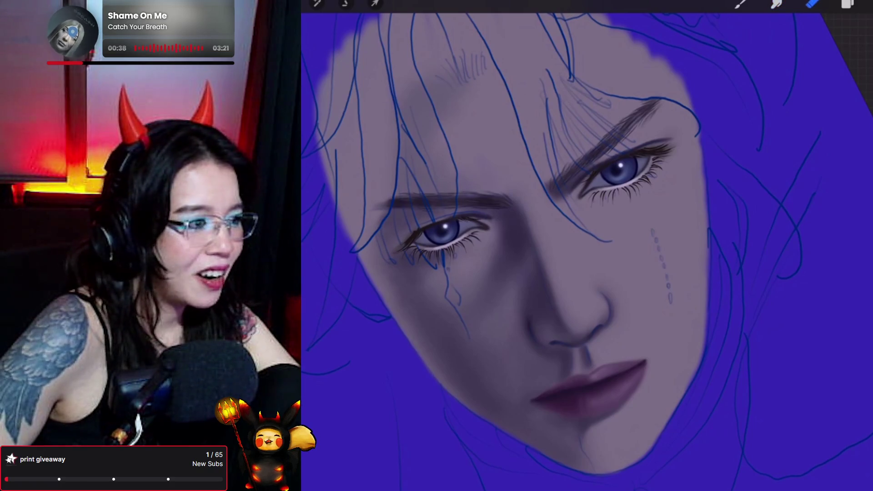
drag(600, 352, 600, 352)
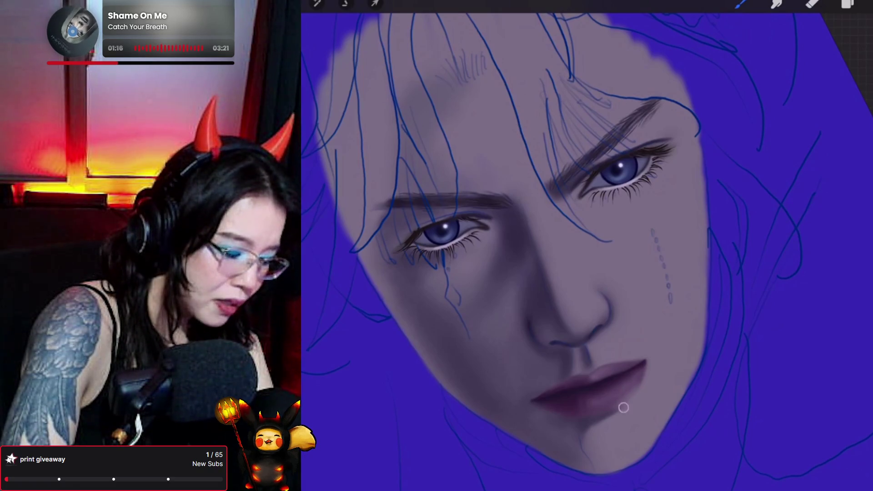
key(ctrl+z)
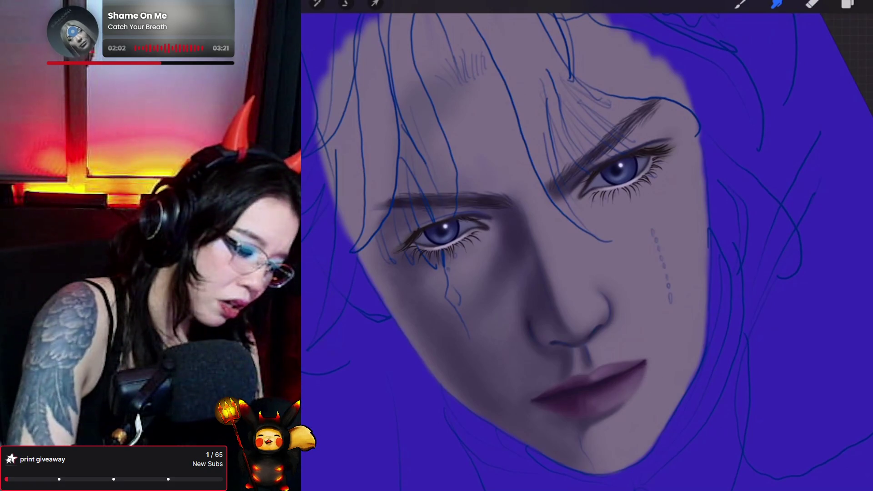
click(812, 4)
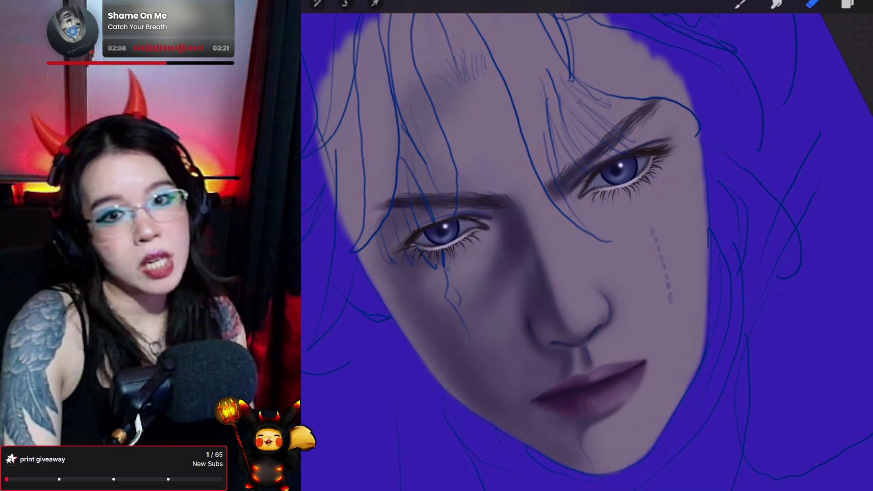
drag(546, 236, 566, 220)
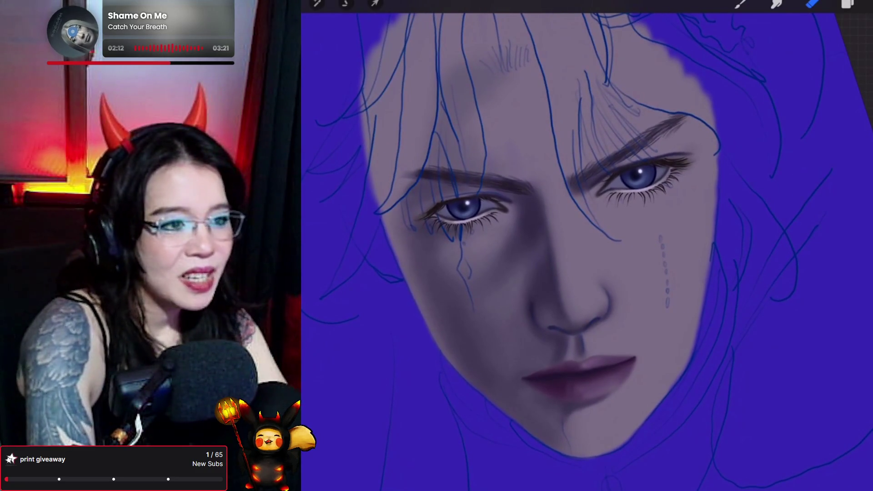
click(847, 4)
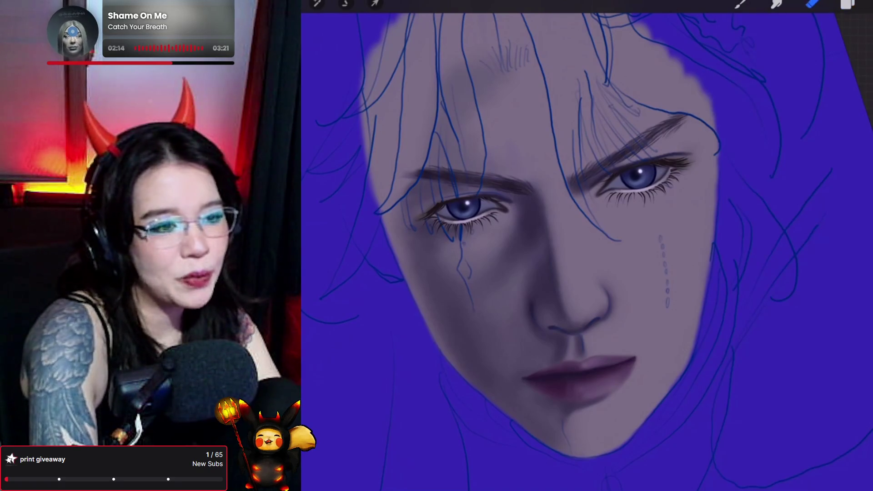
- Add Layer 35 above Layer 34 in the layer list
click(847, 4)
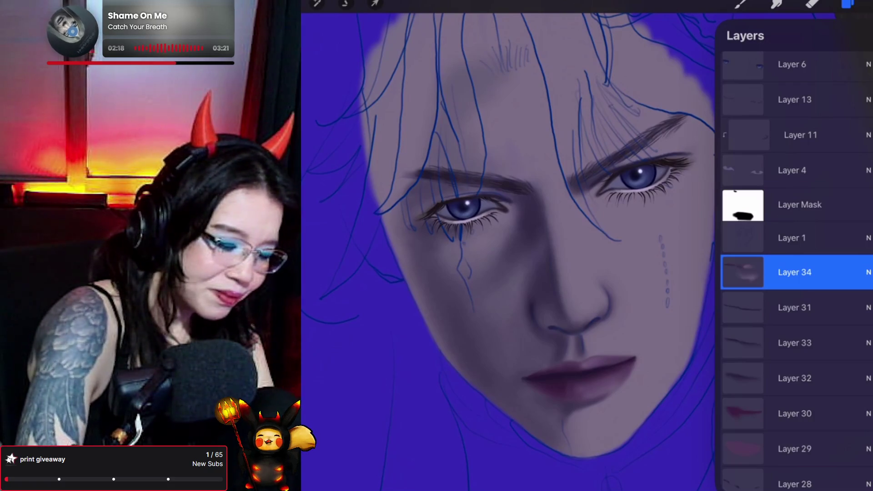
scroll(796, 273, down, 3)
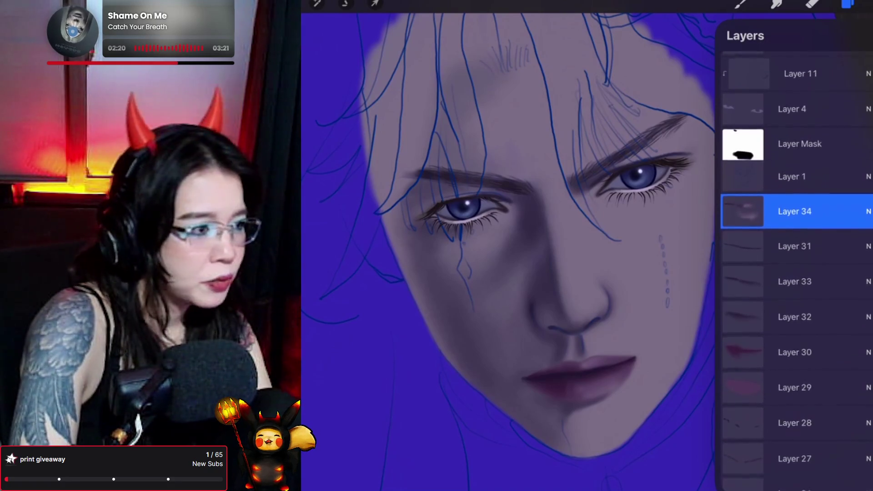
scroll(796, 273, down, 1)
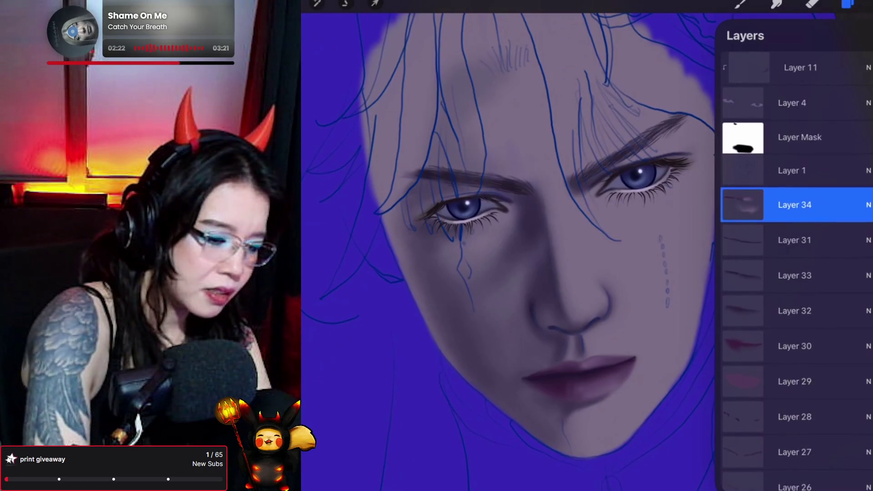
click(864, 35)
- Pick a brush and sample a skin tone near the lips, nudging it in the colour picker
click(741, 3)
click(741, 4)
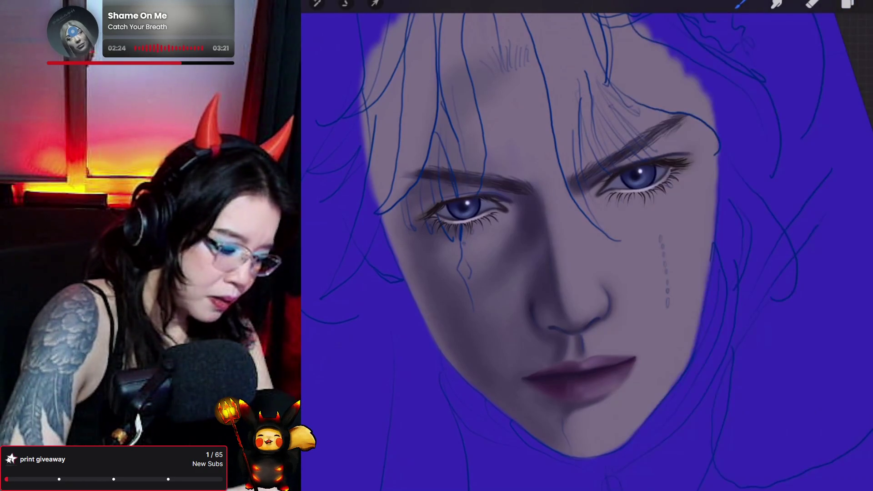
drag(586, 355, 587, 354)
click(849, 4)
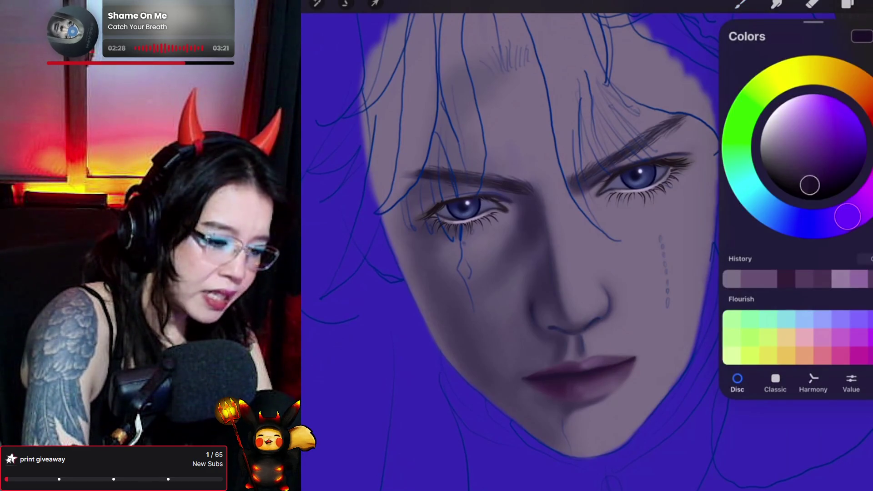
click(848, 4)
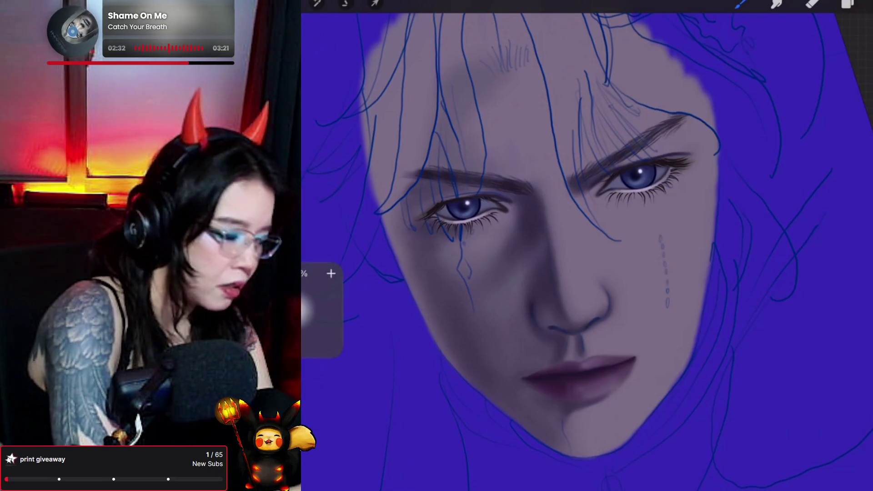
mouse_move(464, 207)
mouse_down()
mouse_move(453, 213)
mouse_move(456, 234)
mouse_up()
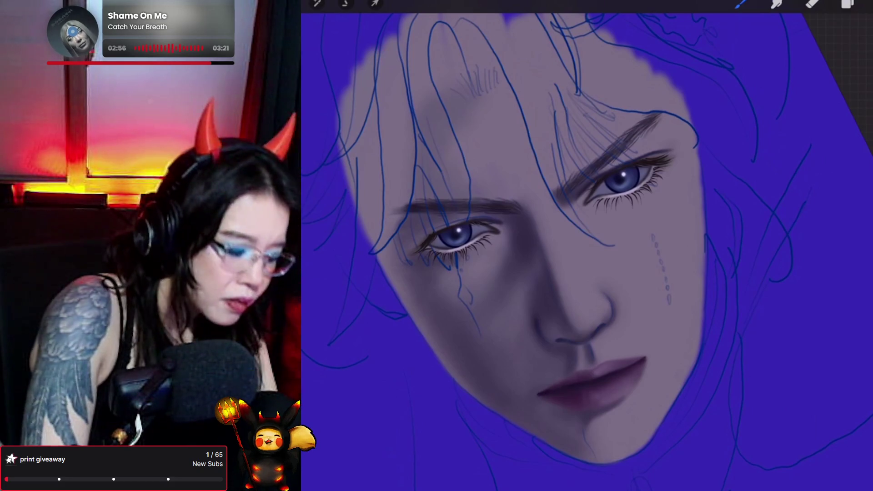
- Alternate between Smudge and Brush to blend the lip and chin shading smoothly
click(776, 3)
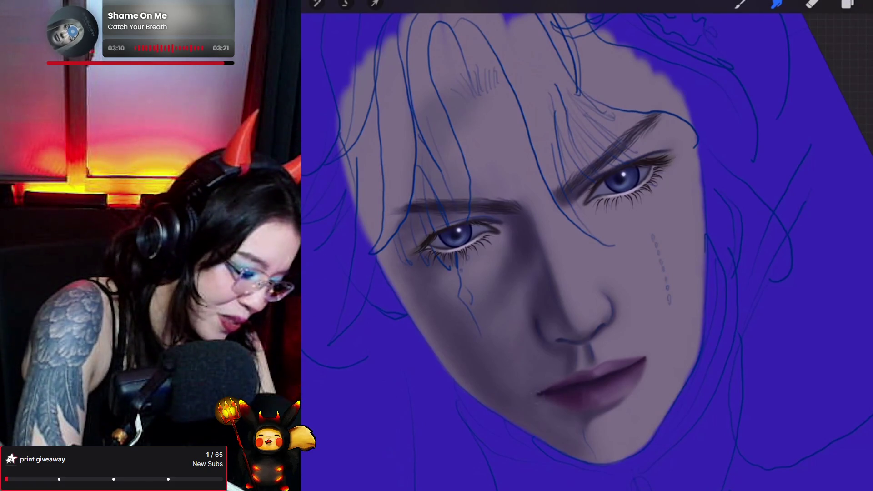
key(b)
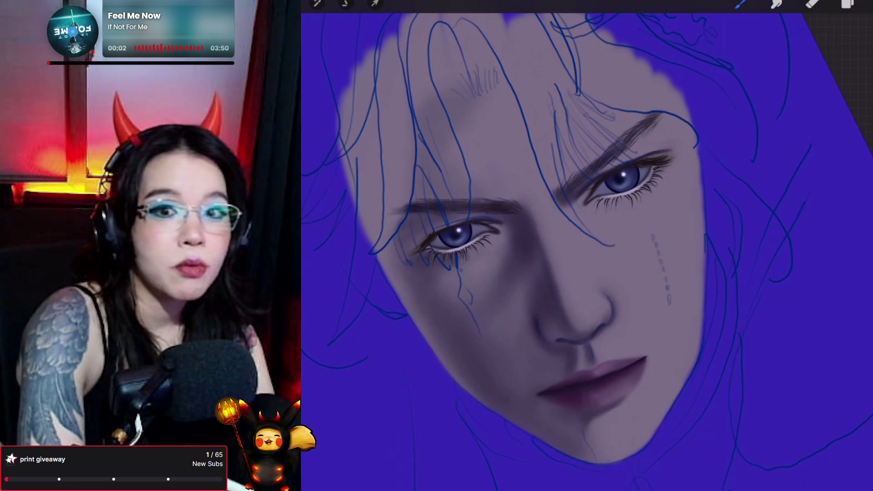
click(776, 3)
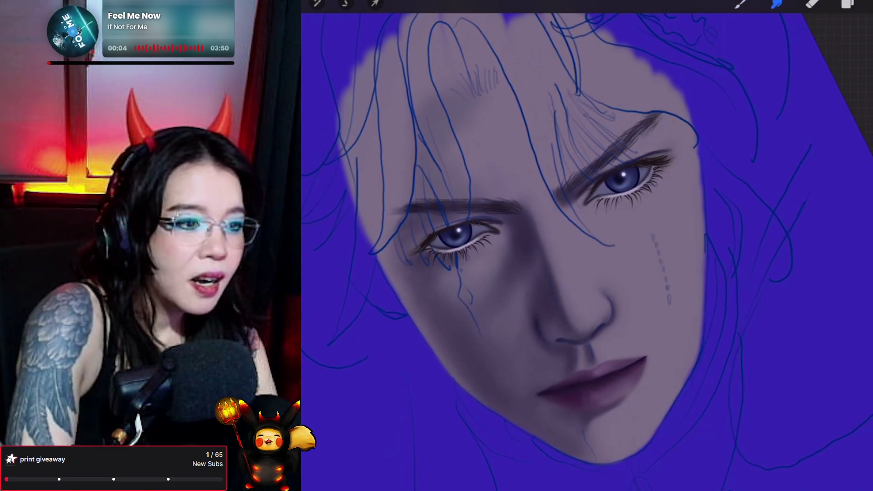